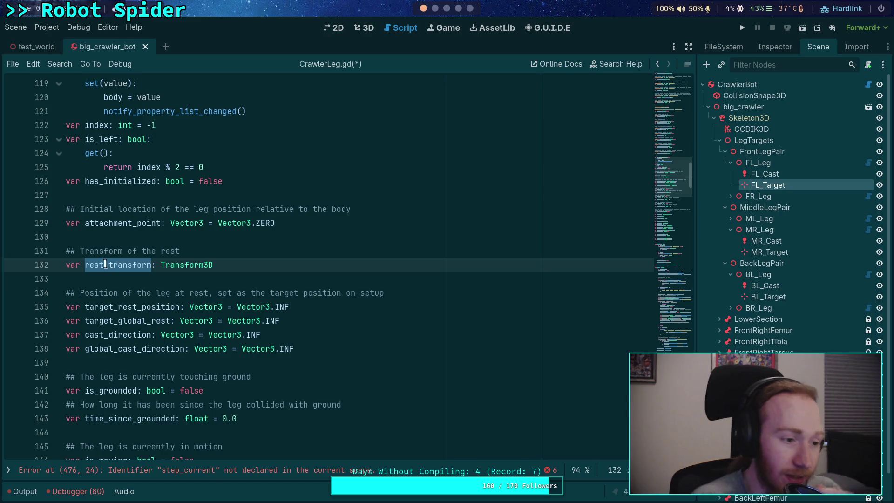
- Rename the rest_transform variable on line 132 to step_transform
left_click_drag(104, 266, 85, 265)
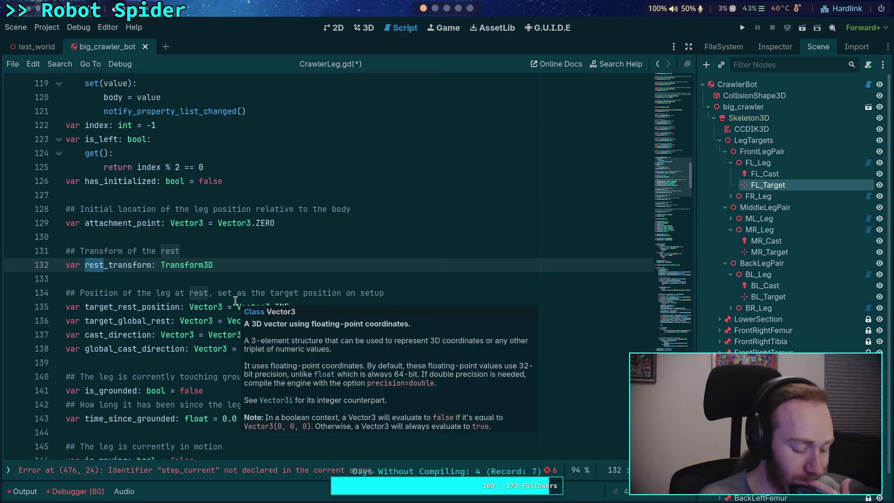
type("stop")
key("BackSpace")
key("BackSpace")
type("ep")
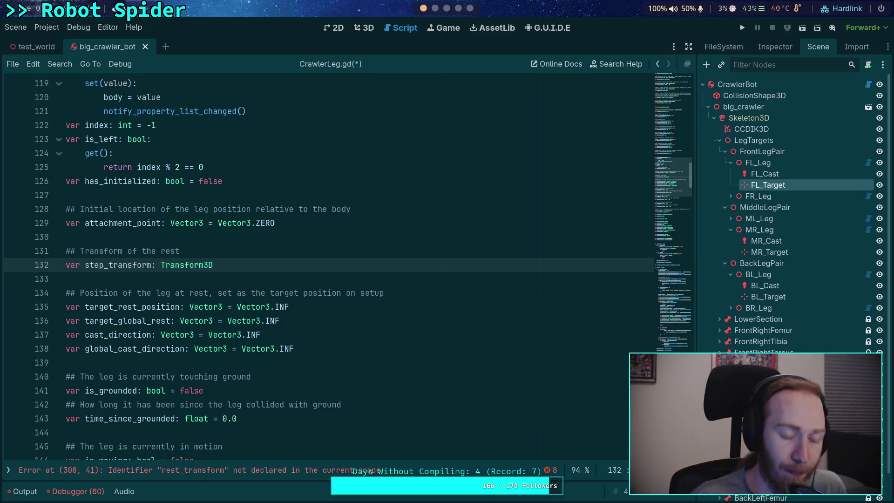
- Reword its comment to 'Transform used for moving step cast and rest point'
double_click(159, 251)
left_click_drag(158, 251, 126, 254)
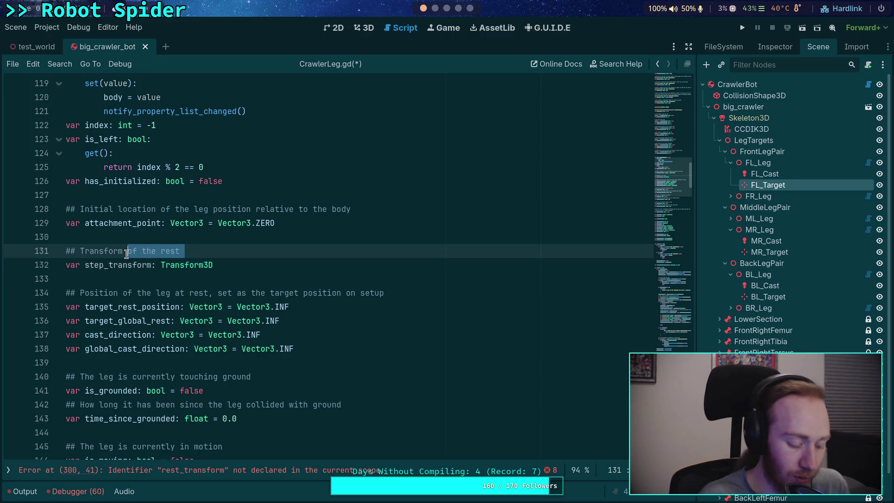
type("used for moving ")
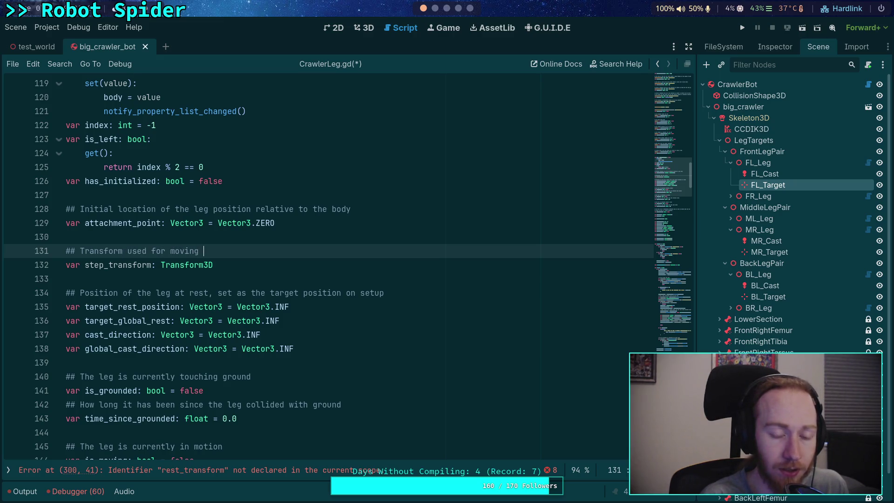
type("ste")
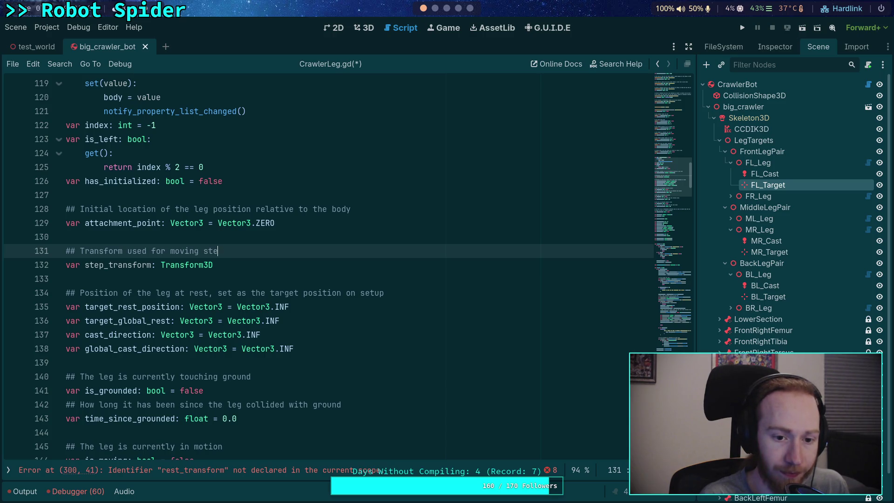
type("p cast and rest ")
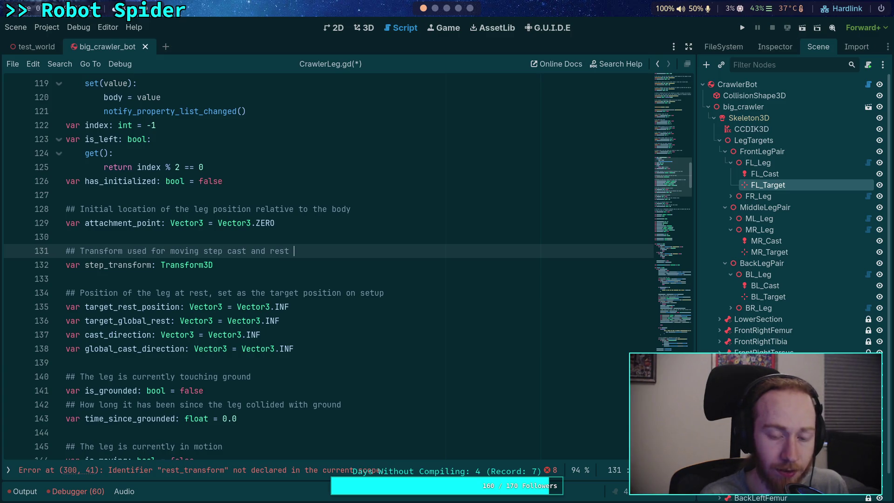
type("point")
key("Down")
key("Down")
scroll(420, 298, "down", 1)
- Scroll through the script to review the remaining rest_transform references
scroll(419, 299, "down", 20)
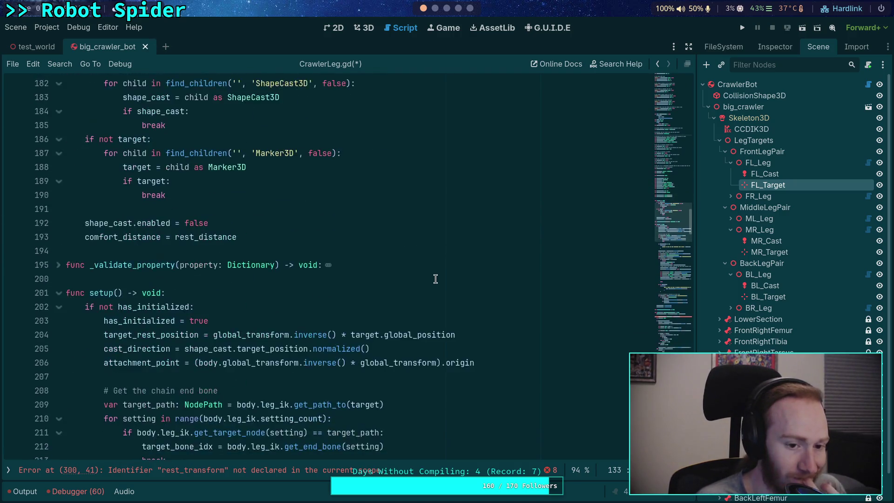
scroll(435, 278, "down", 6)
scroll(438, 280, "down", 5)
scroll(439, 283, "up", 13)
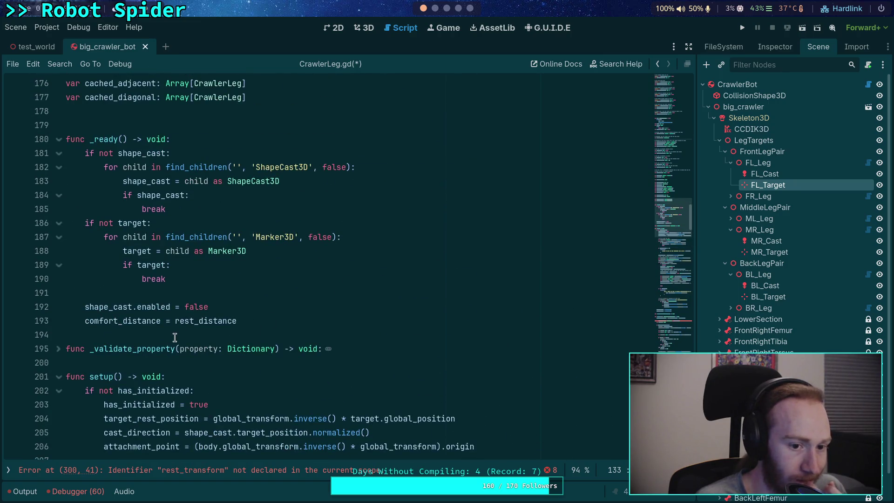
scroll(175, 337, "down", 6)
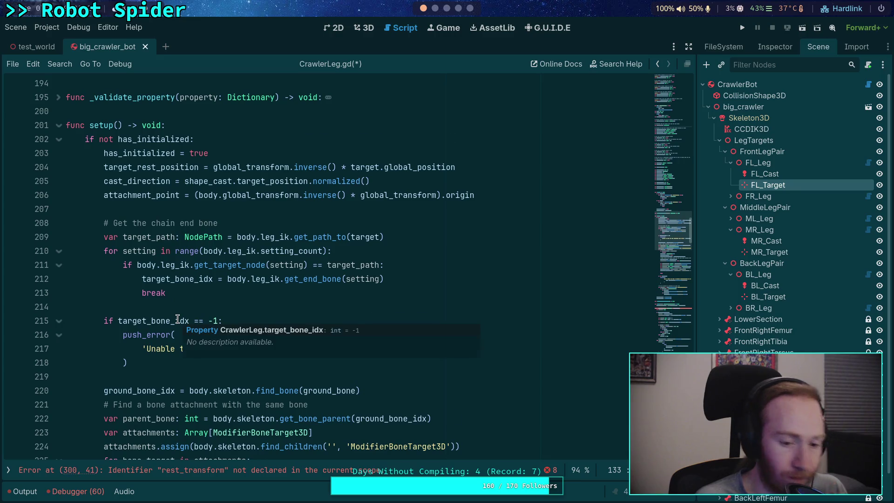
scroll(177, 319, "down", 18)
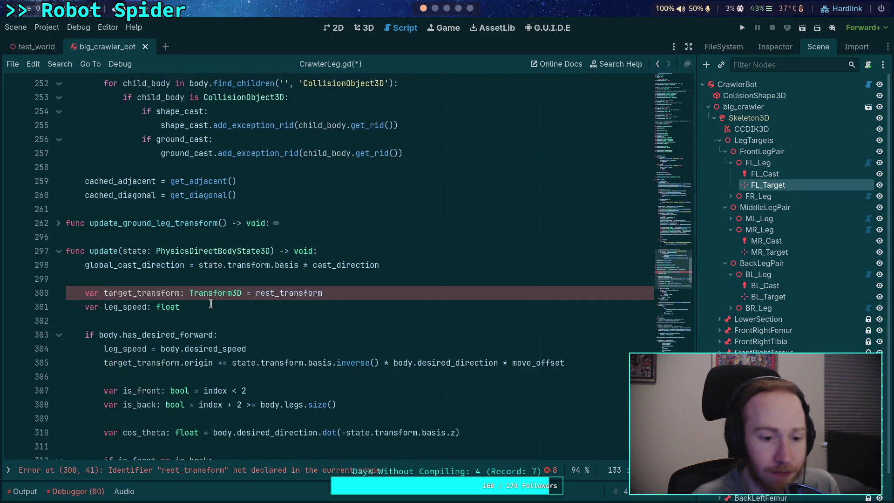
mouse_move(678, 221)
left_mouse_down()
mouse_move(671, 158)
mouse_move(675, 172)
left_mouse_up()
- Give the step_transform declaration on line 132 the default value Transform3D.IDENTITY
left_click(336, 182)
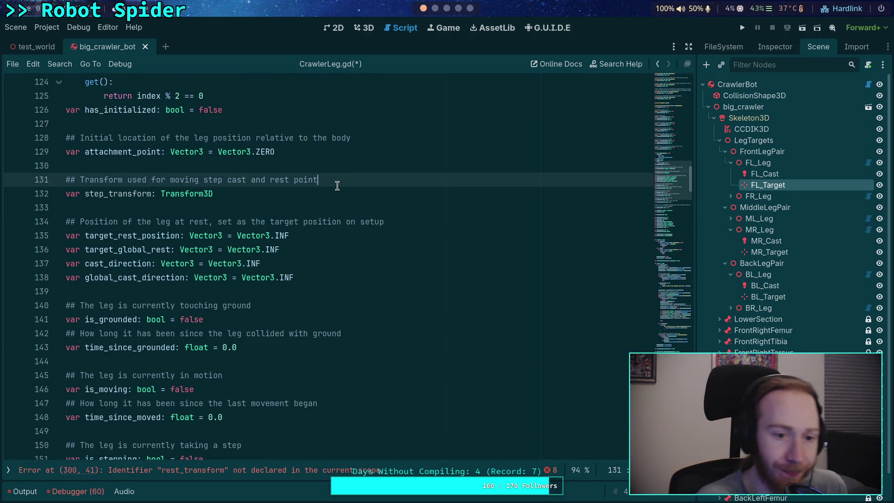
left_click(311, 190)
type("Transf")
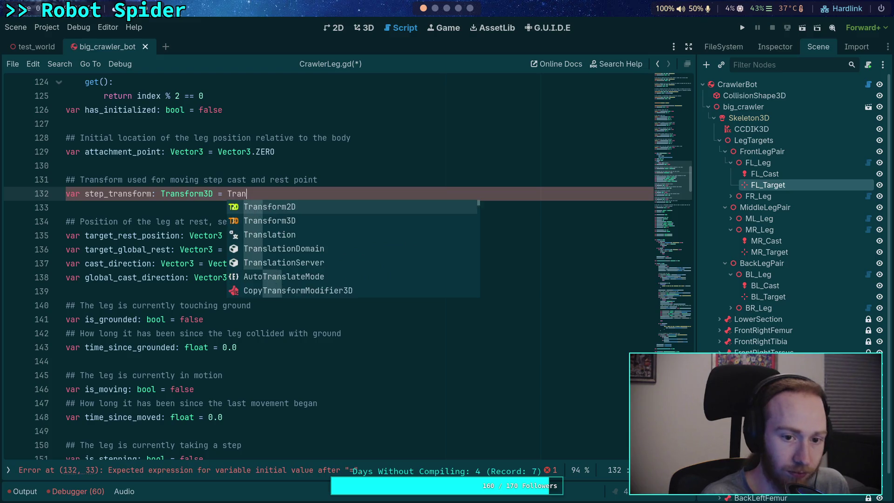
key("Return")
type(".I")
key("Return")
left_click_drag(679, 219, 679, 266)
left_click(356, 263)
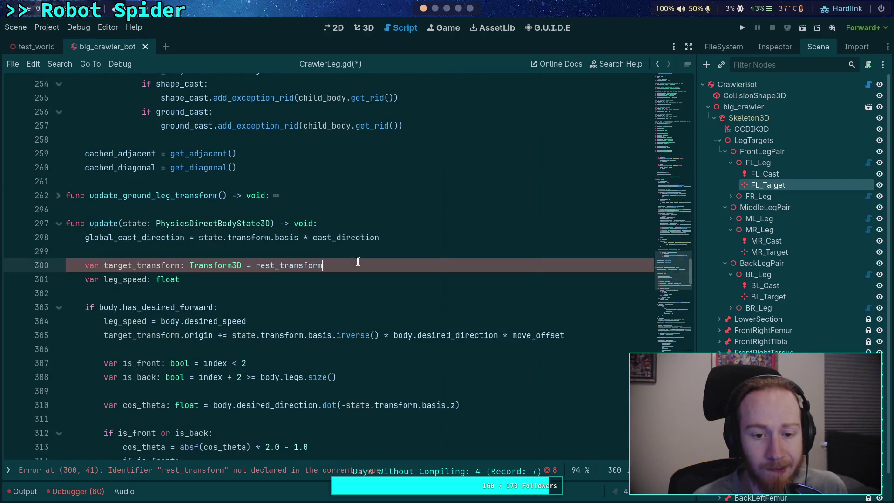
- Replace rest_transform on line 300 with Transform3D.IDENTITY as target_transform's starting value
scroll(353, 263, "down", 2)
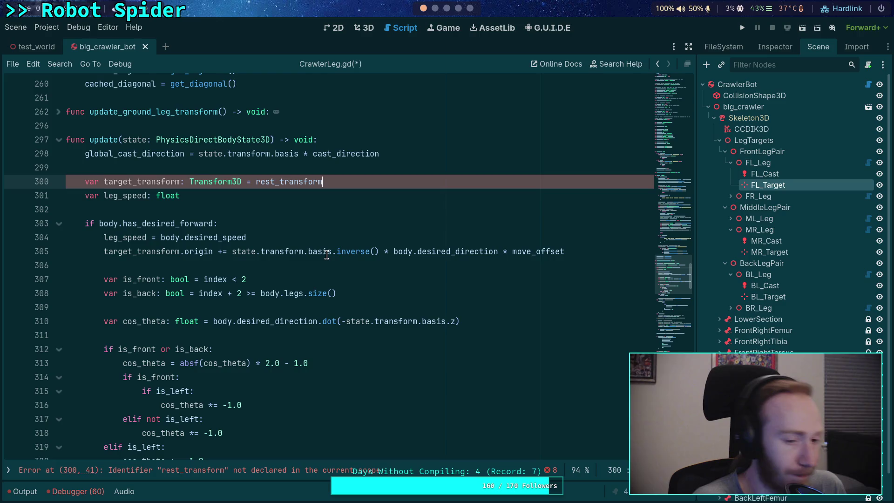
double_click(135, 181)
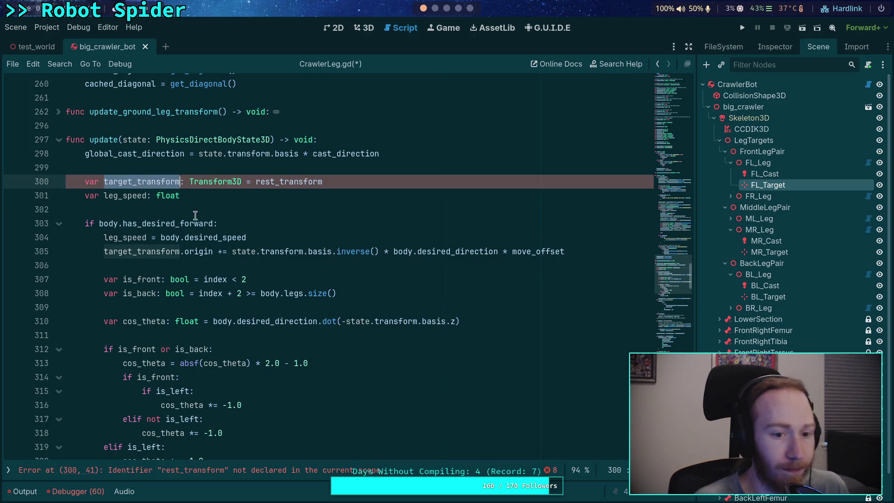
scroll(229, 243, "down", 2)
scroll(258, 230, "up", 1)
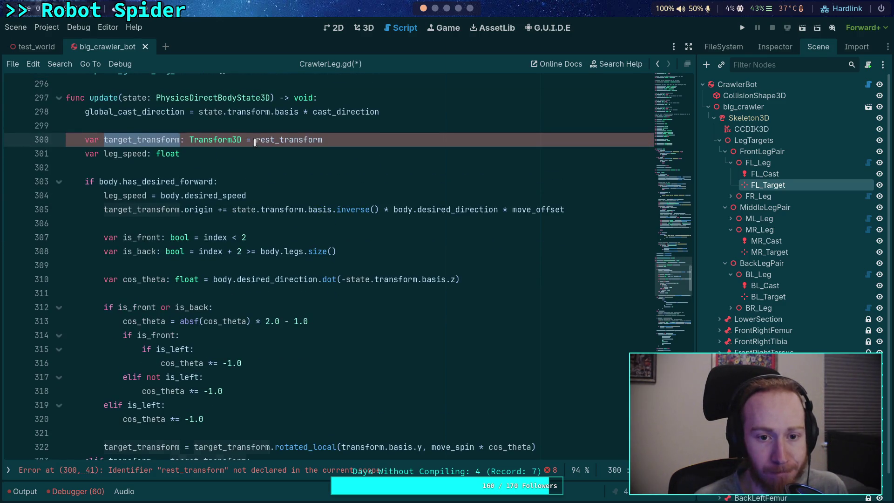
left_click_drag(256, 140, 355, 139)
type("Transform3D")
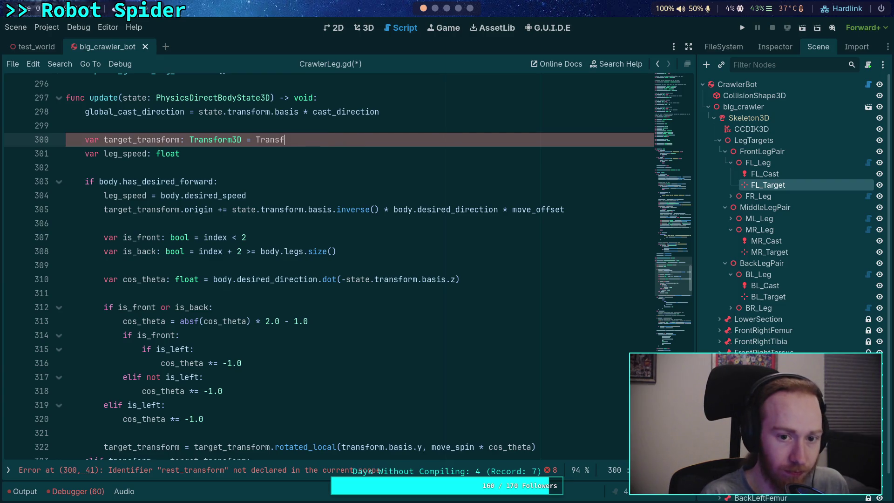
type(".")
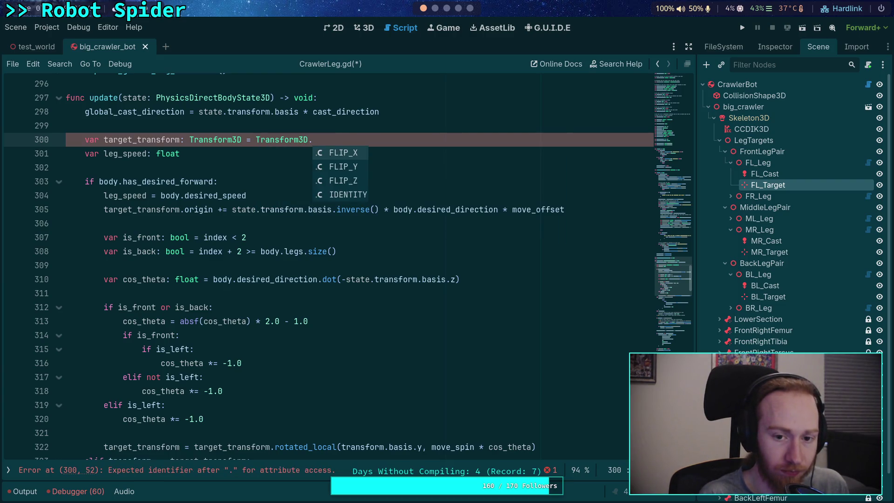
type("ID")
key("Return")
double_click(162, 140)
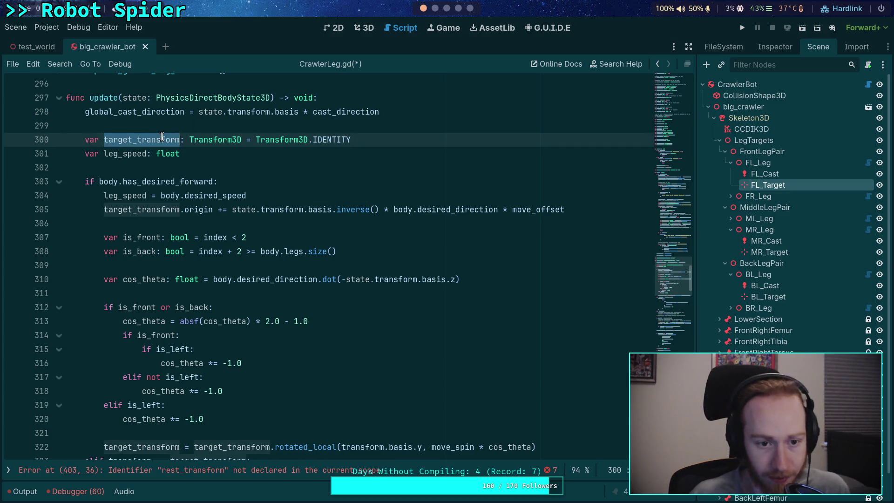
scroll(278, 235, "down", 1)
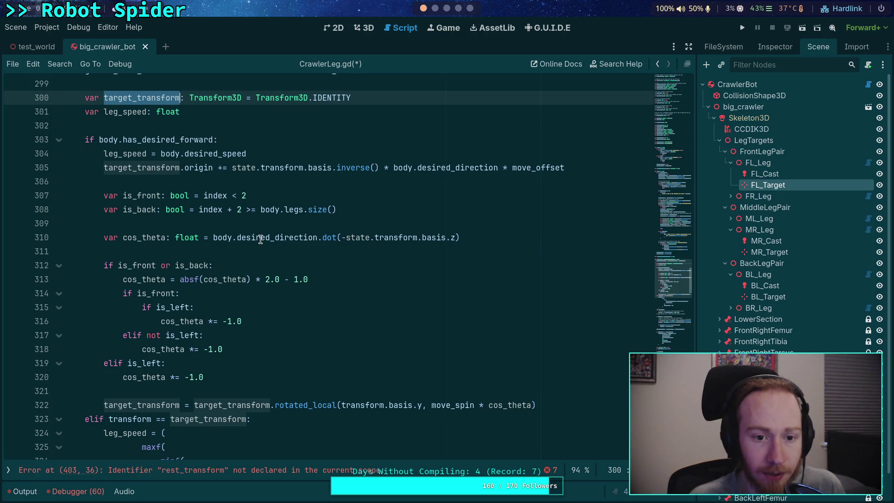
mouse_move(260, 238)
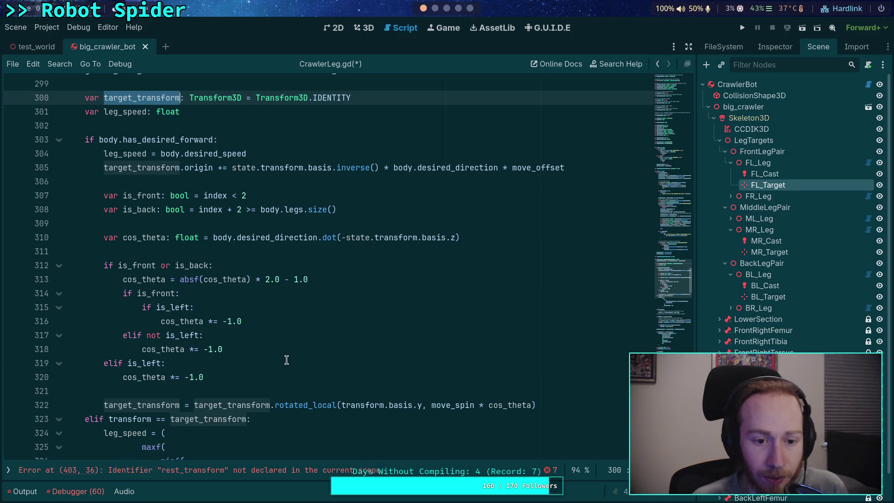
scroll(294, 250, "down", 2)
scroll(279, 288, "up", 2)
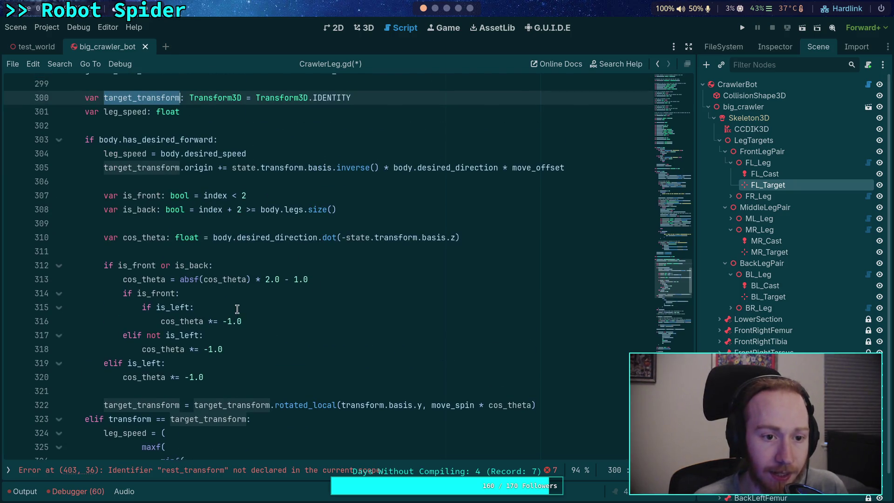
scroll(201, 333, "down", 2)
scroll(156, 335, "down", 2)
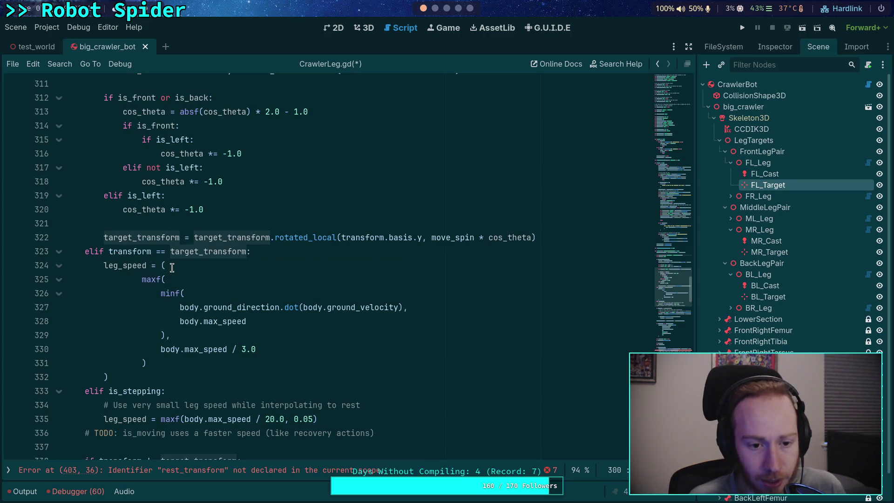
left_click_drag(109, 253, 247, 252)
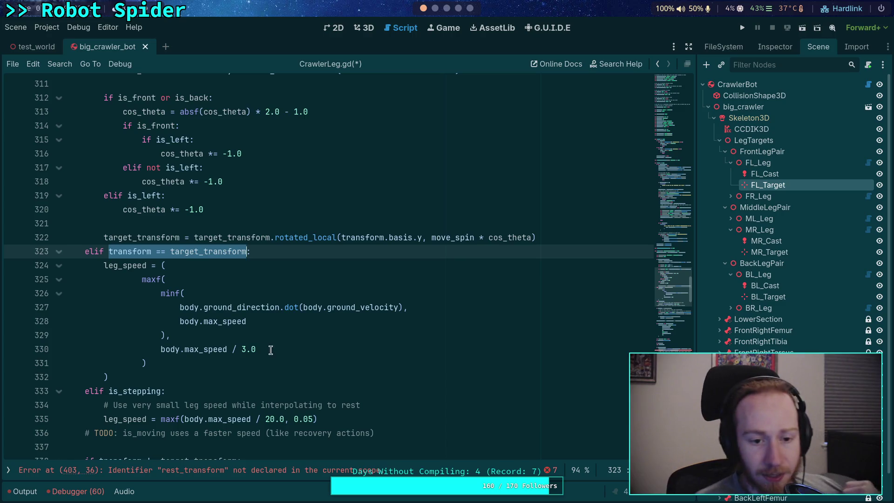
scroll(273, 352, "up", 3)
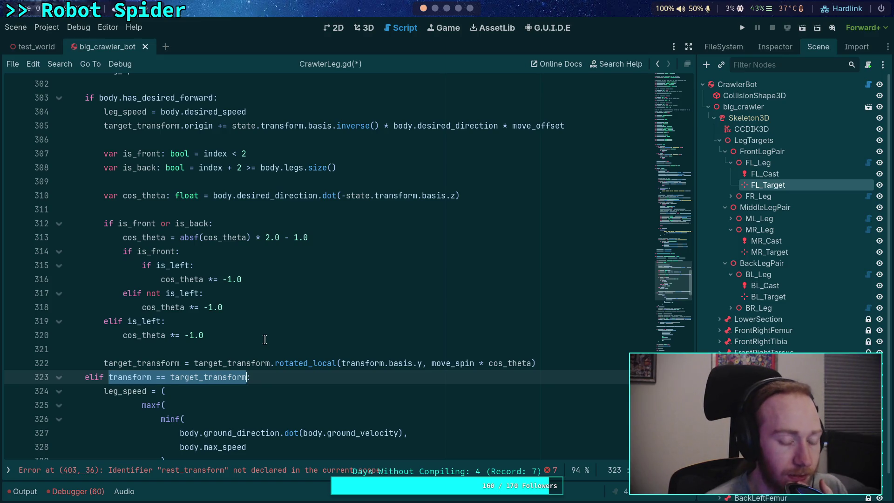
scroll(264, 339, "up", 1)
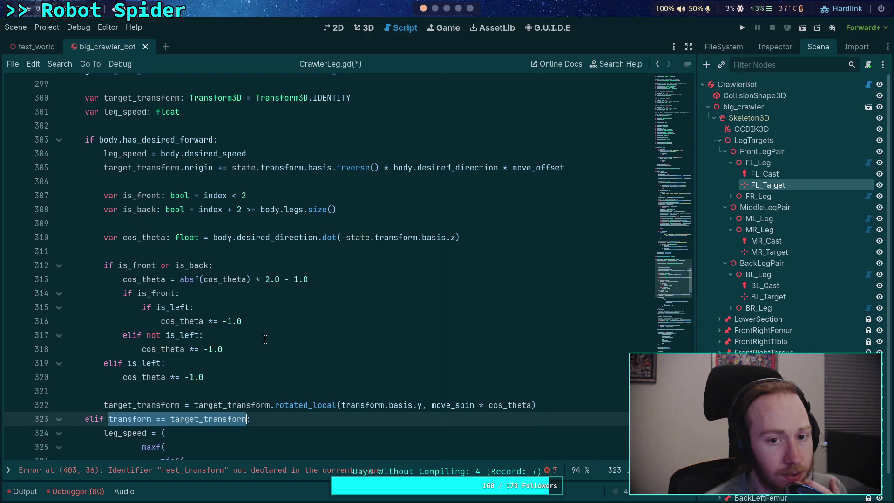
left_click(108, 419)
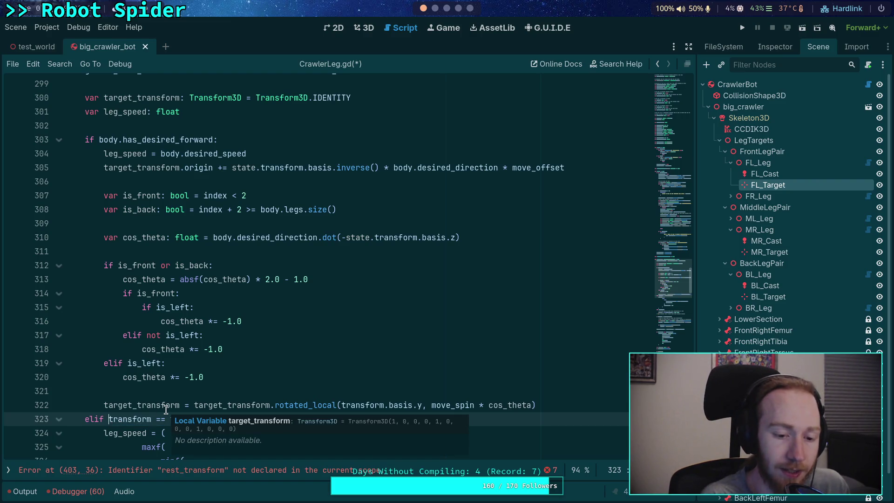
type("step_")
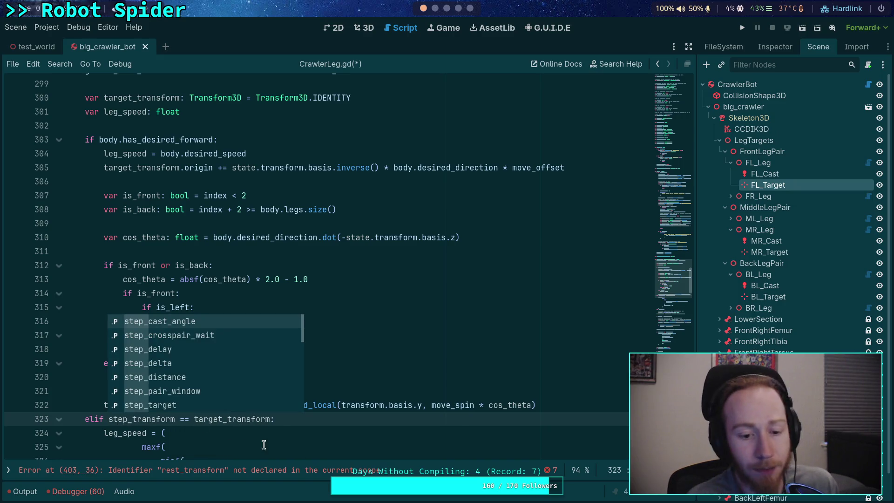
- Change the if condition on line 338 to test step_transform instead of transform
left_click(293, 420)
scroll(281, 396, "down", 2)
scroll(158, 349, "down", 2)
scroll(146, 330, "down", 2)
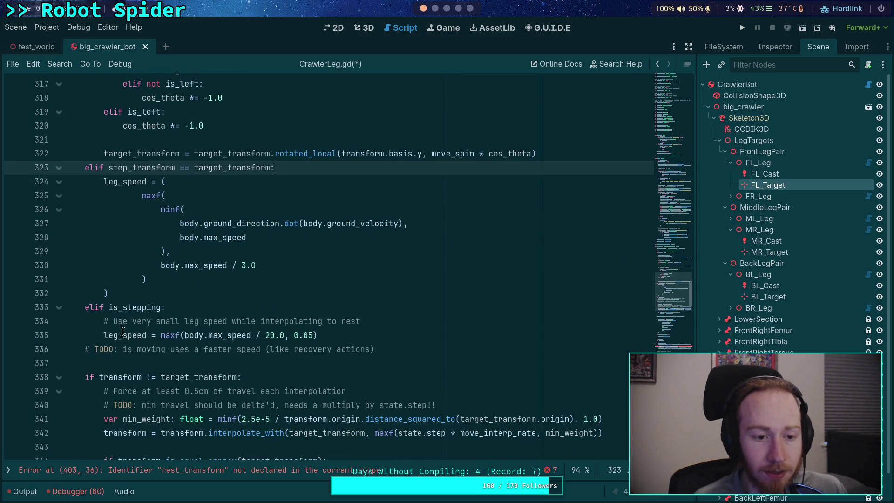
scroll(108, 331, "down", 2)
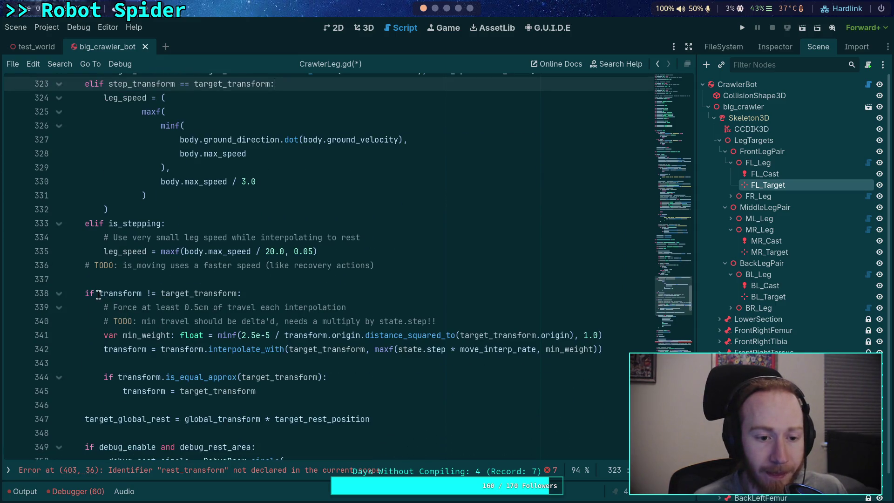
left_click(99, 293)
type("step_")
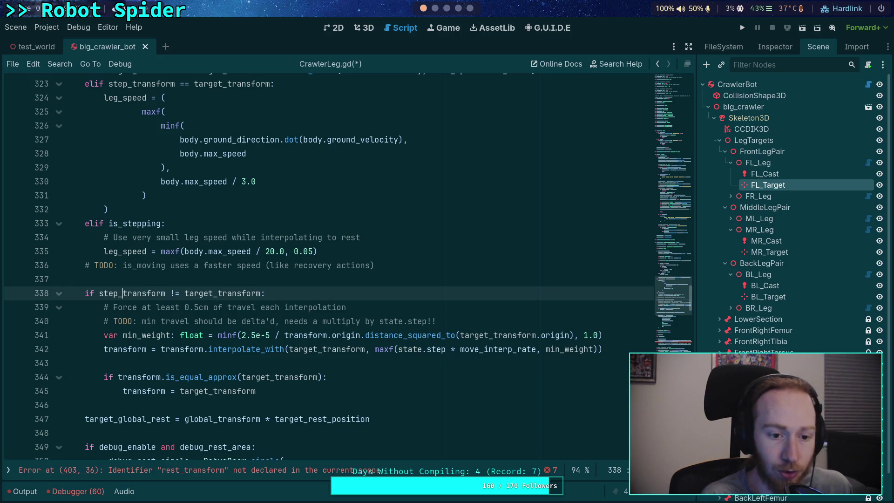
left_click(254, 270)
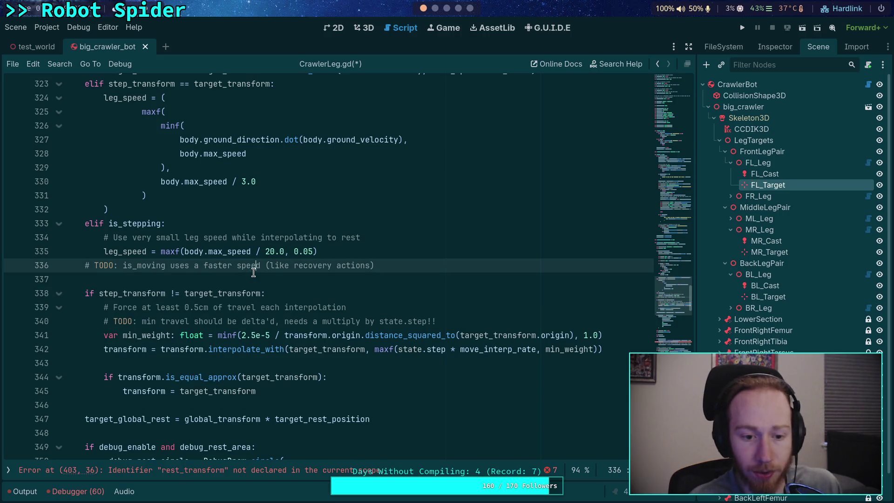
- Make line 342 read step_transform = step_transform.interpolate_with(target_transform, …)
left_click(103, 349)
type("step_")
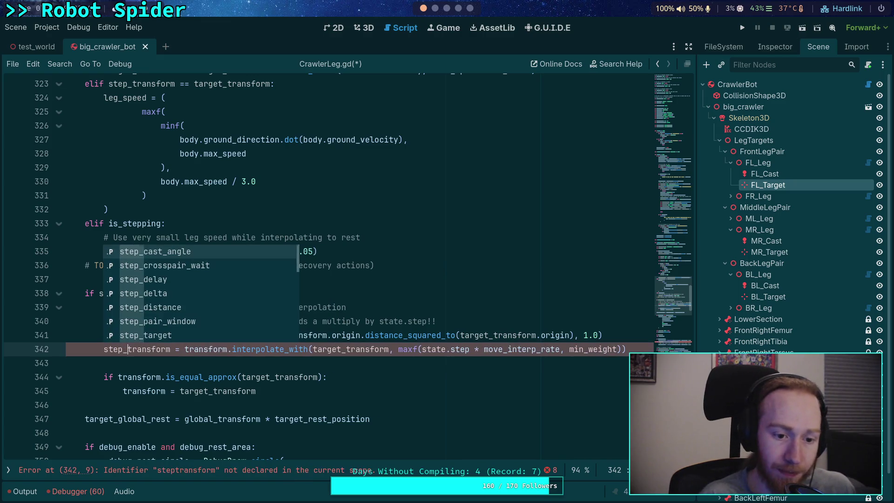
left_click(185, 349)
type("step_")
left_click(270, 385)
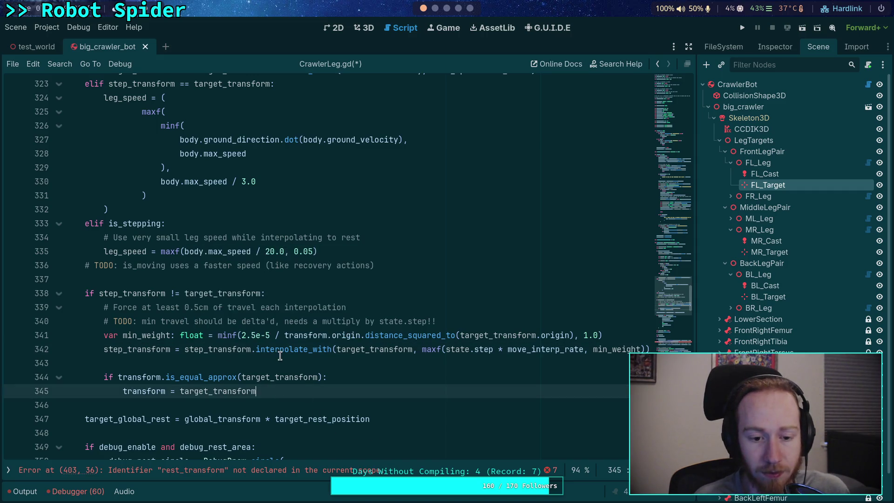
mouse_move(295, 350)
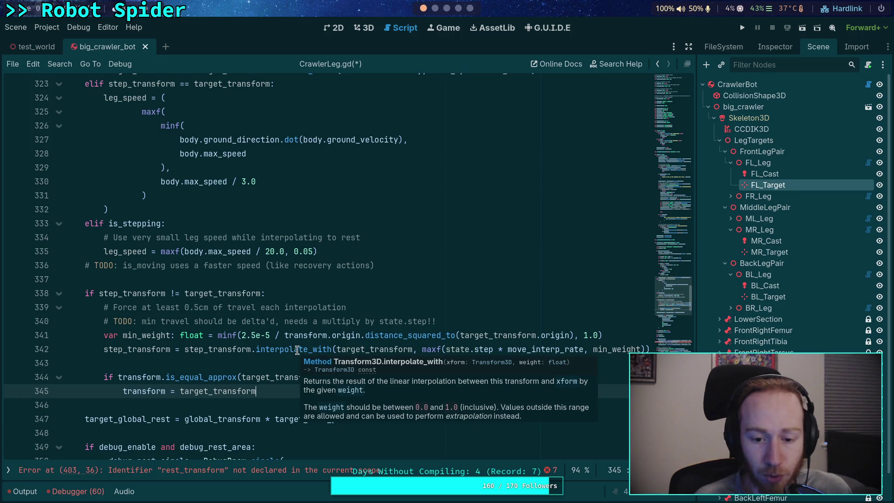
left_click(610, 335)
- Start a temporary step_transform line below min_weight, then delete it
key("Return")
type("step_tr")
key("Return")
type(".mo")
key("BackSpace")
key("BackSpace")
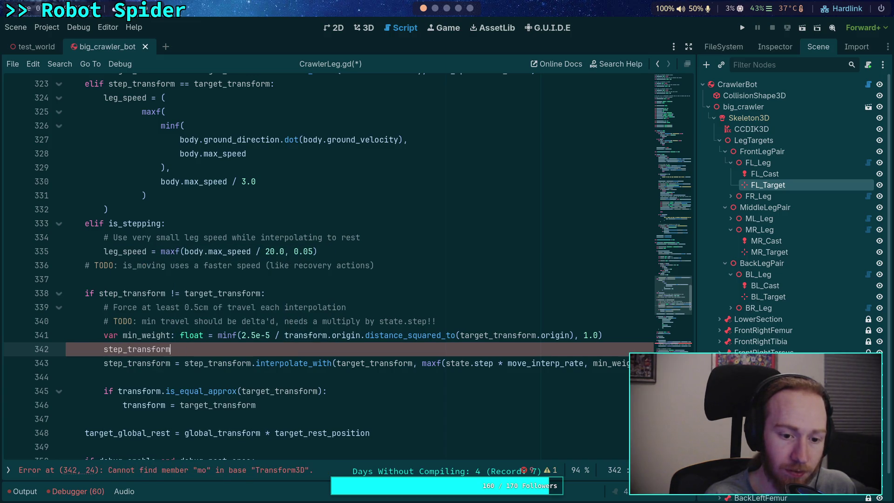
key("ctrl+space")
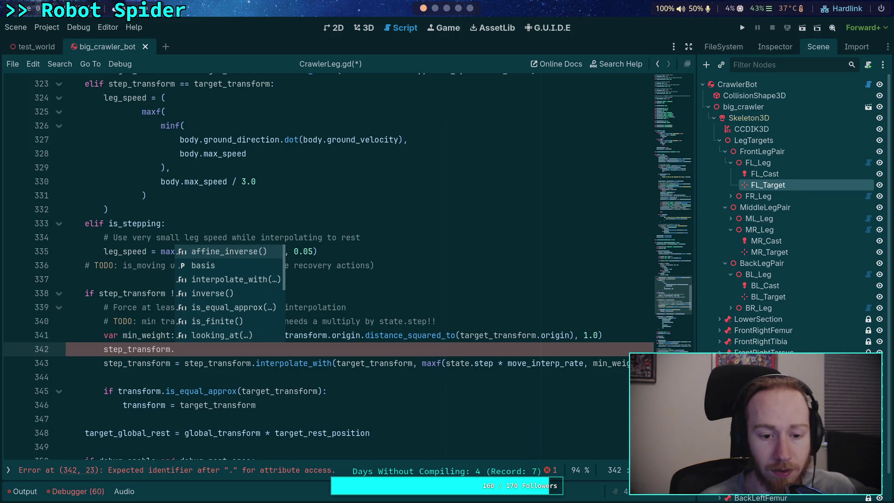
key("Escape")
key("ctrl+shift+k")
left_click(528, 367)
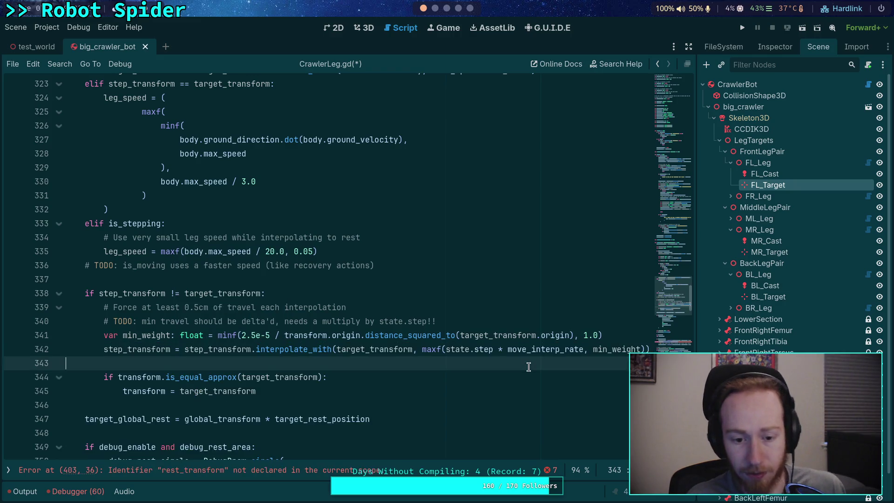
left_click(623, 334)
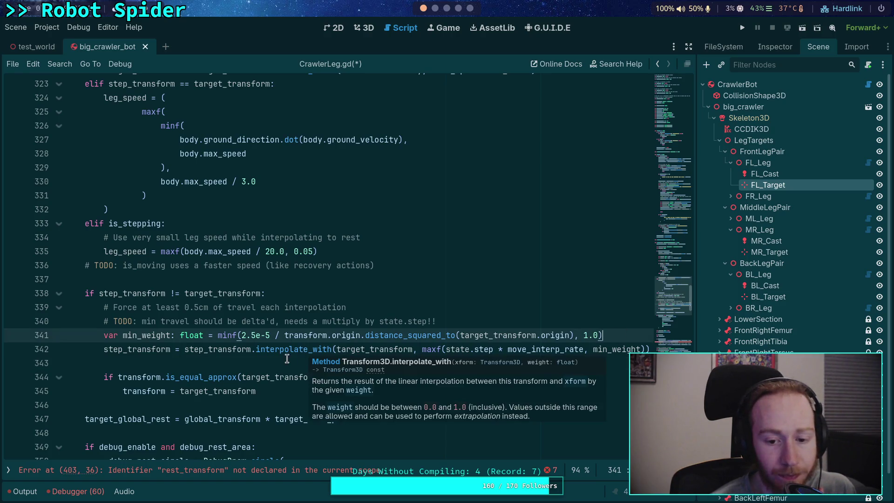
- Make the min_weight distance on line 341 use step_transform
key("Return")
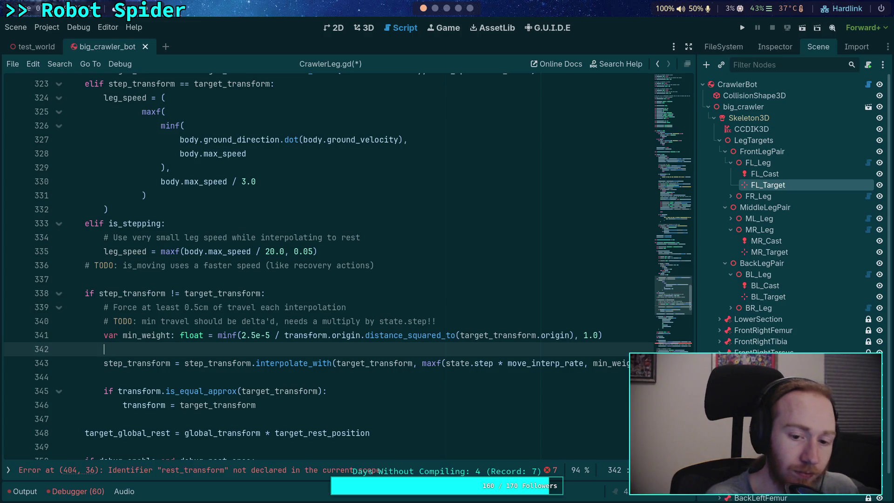
mouse_move(310, 366)
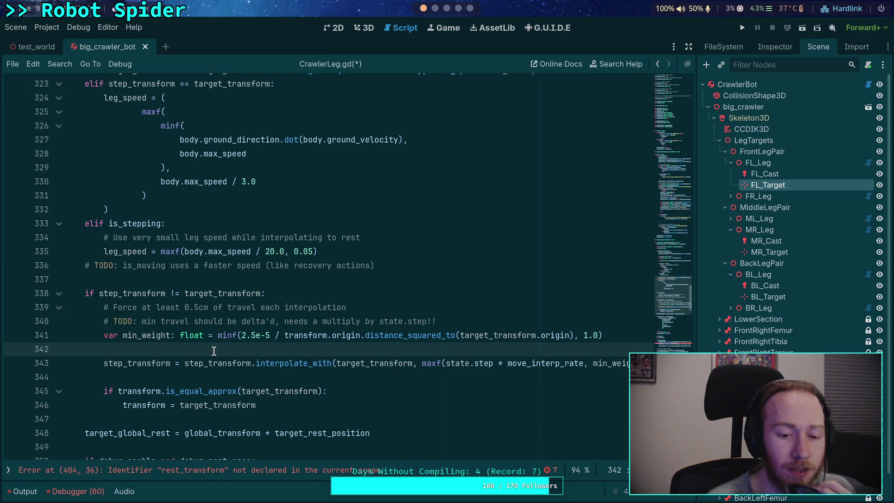
key("BackSpace")
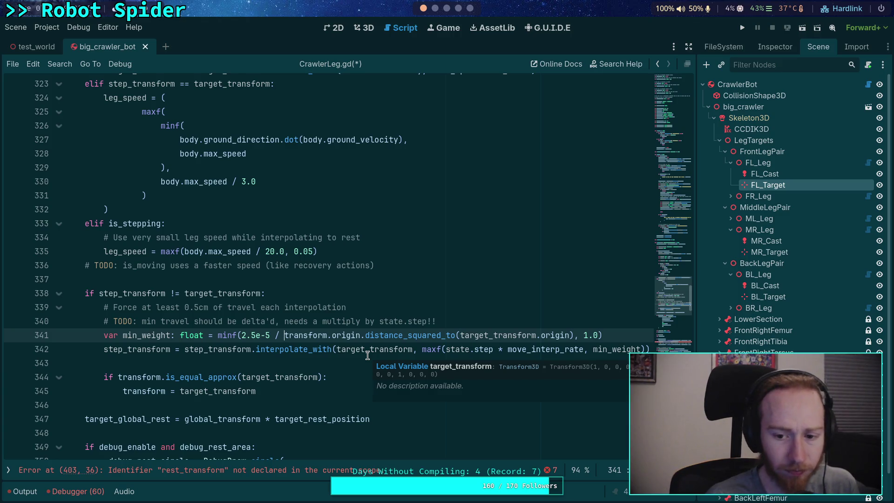
type("step_")
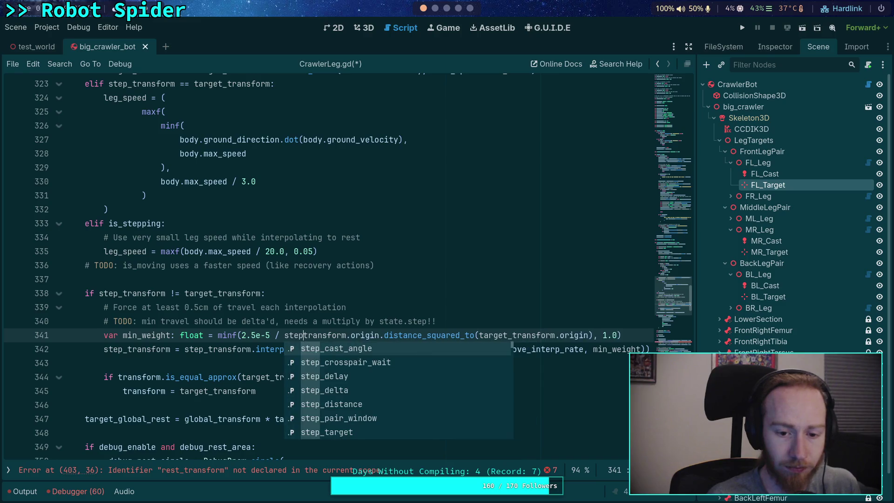
left_click(471, 326)
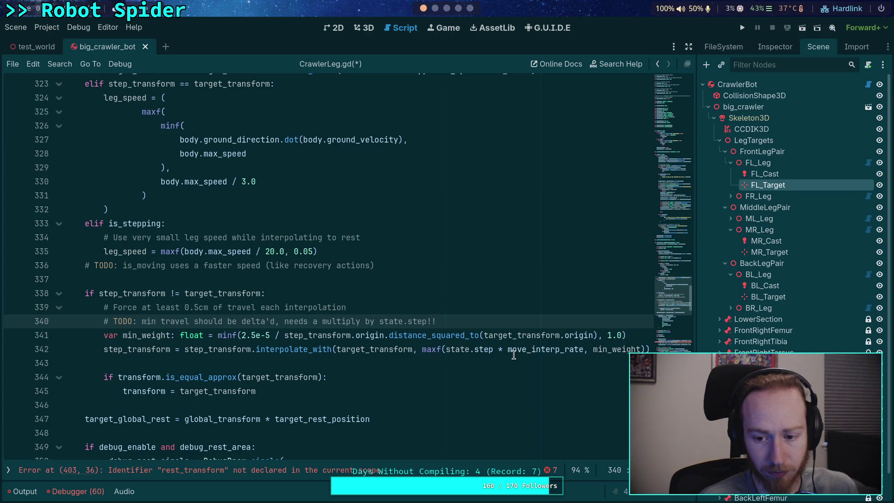
- Use step_transform in the is_equal_approx check and snap assignment on lines 344-345
double_click(375, 349)
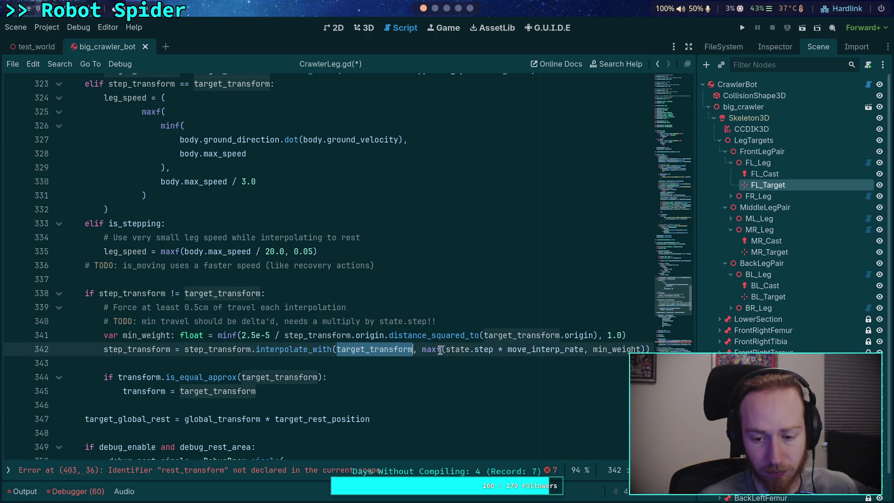
left_click(122, 380)
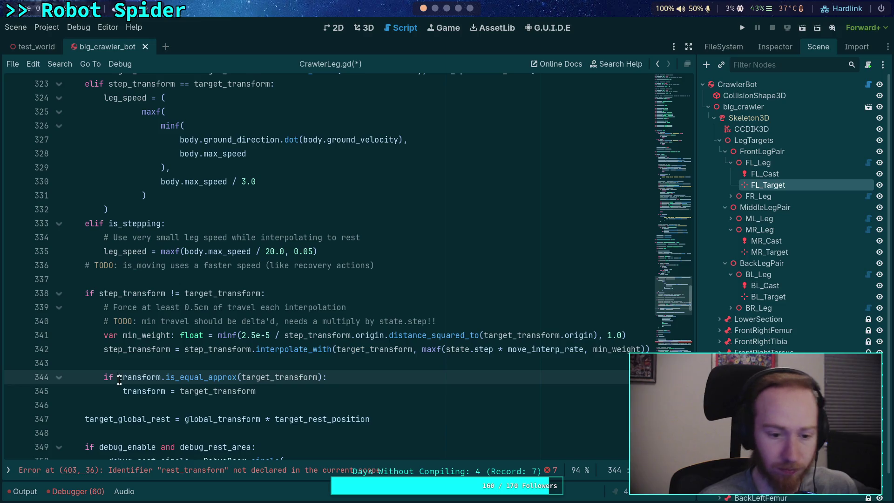
type("step_")
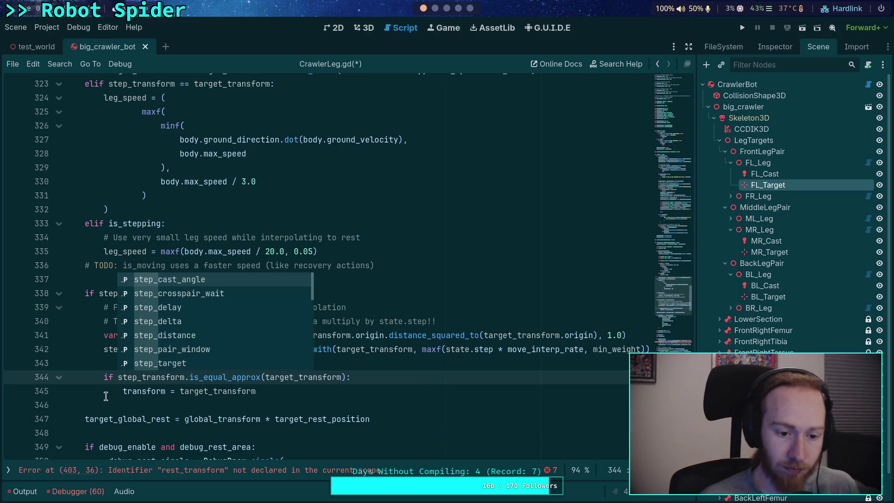
left_click(123, 391)
type("s-")
key("BackSpace")
type("te")
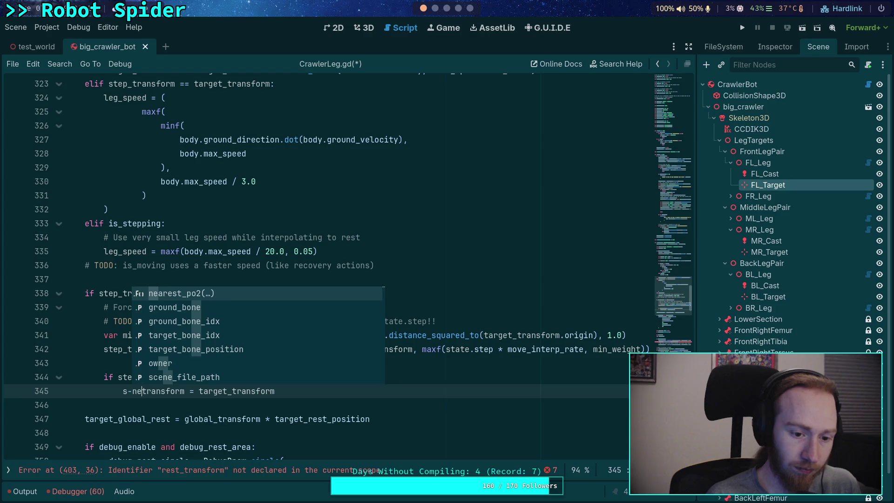
type("p_")
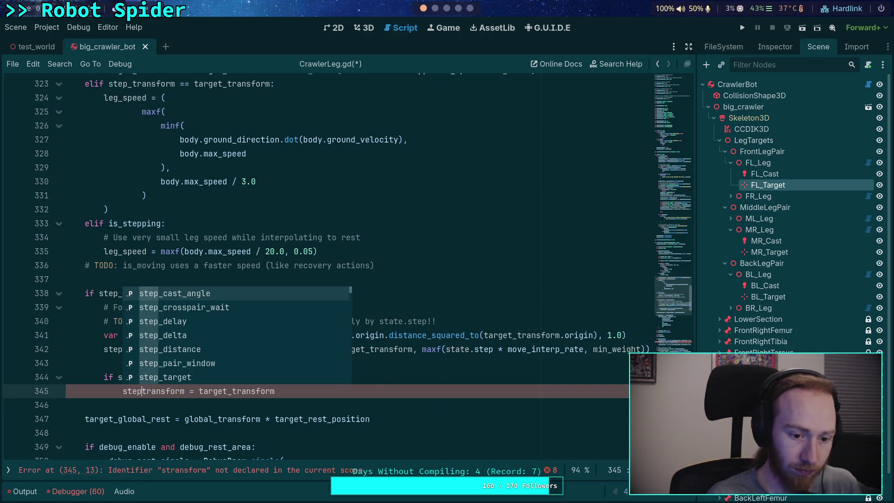
left_click(217, 433)
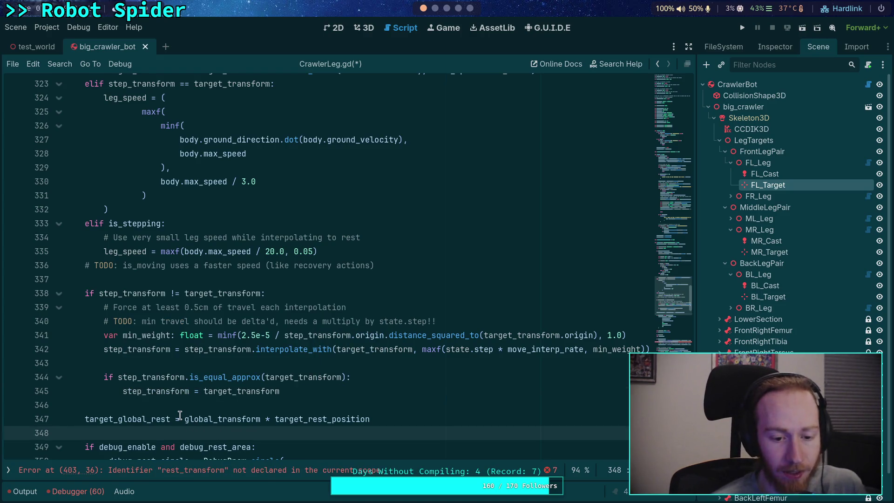
- Select target_global_rest and global_transform on line 347 to inspect them
double_click(143, 419)
double_click(211, 419)
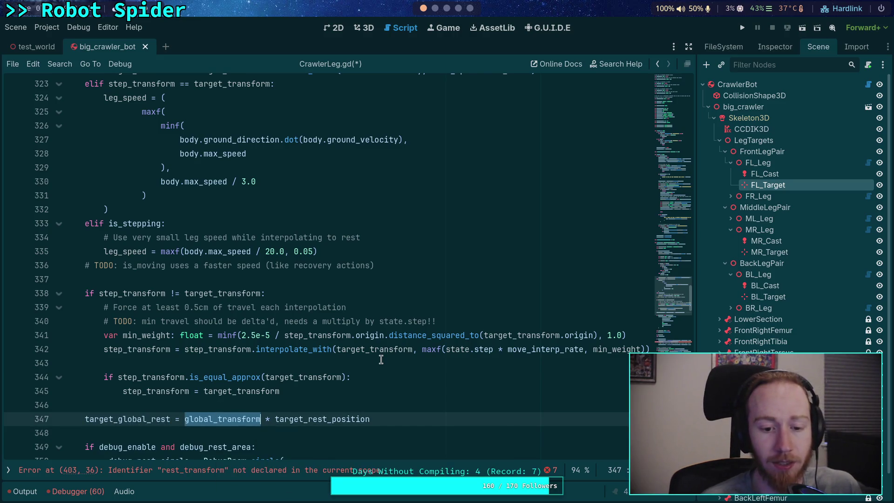
key("Left")
key("shift+End")
double_click(259, 425)
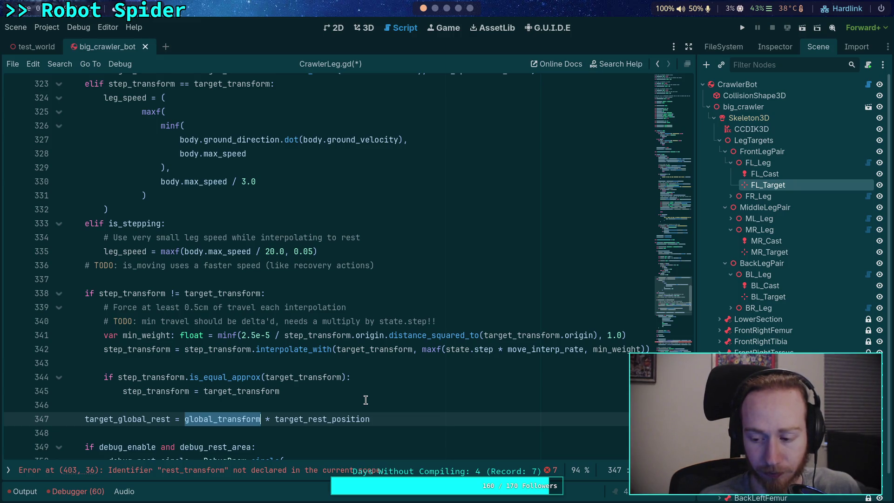
type("(")
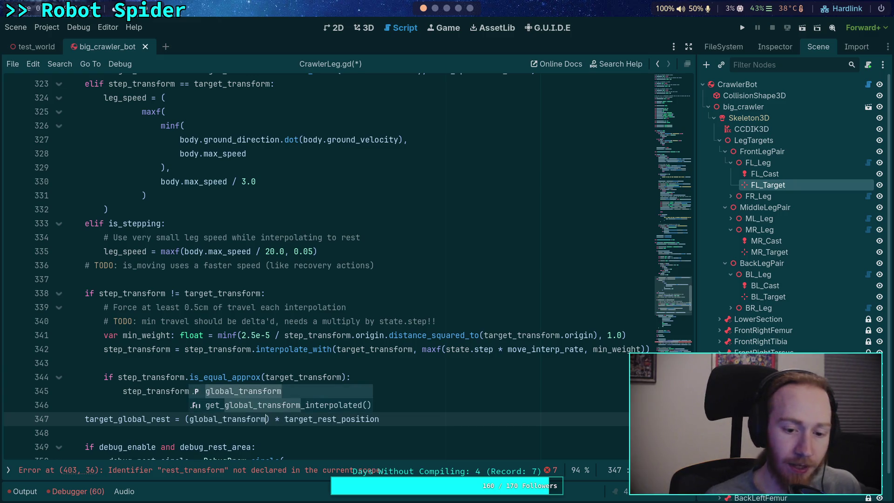
type(" *")
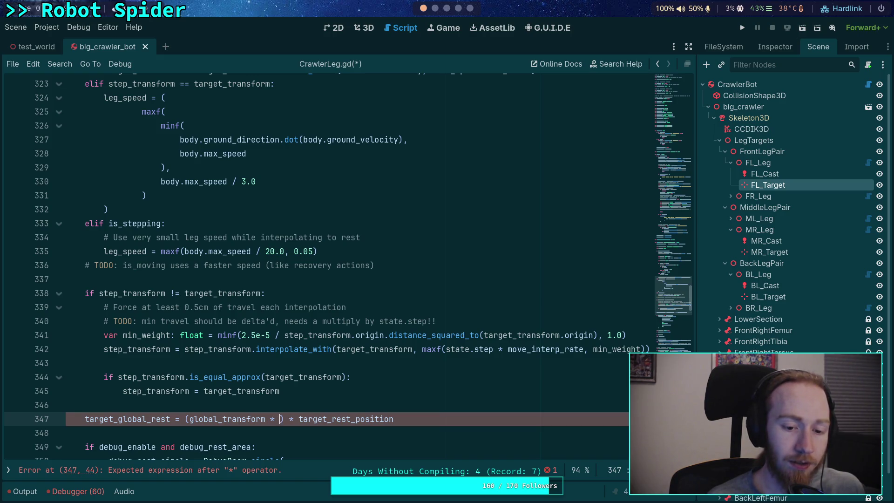
type(" step_tr")
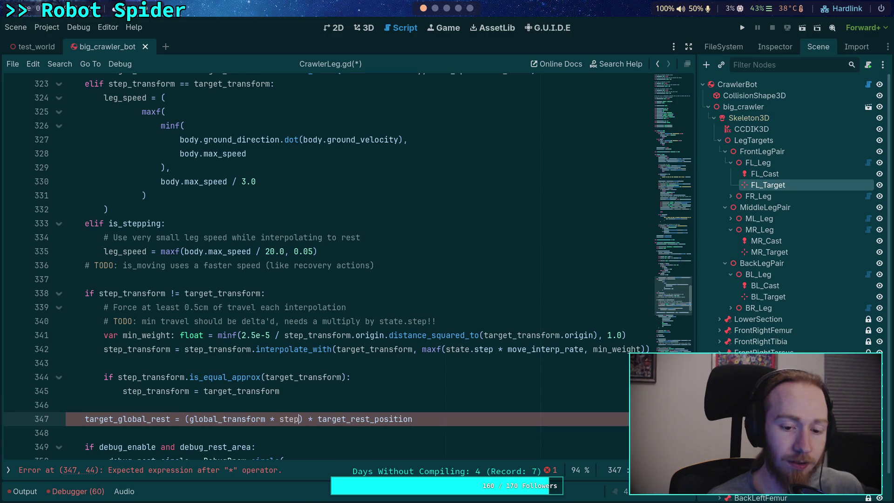
key("Return")
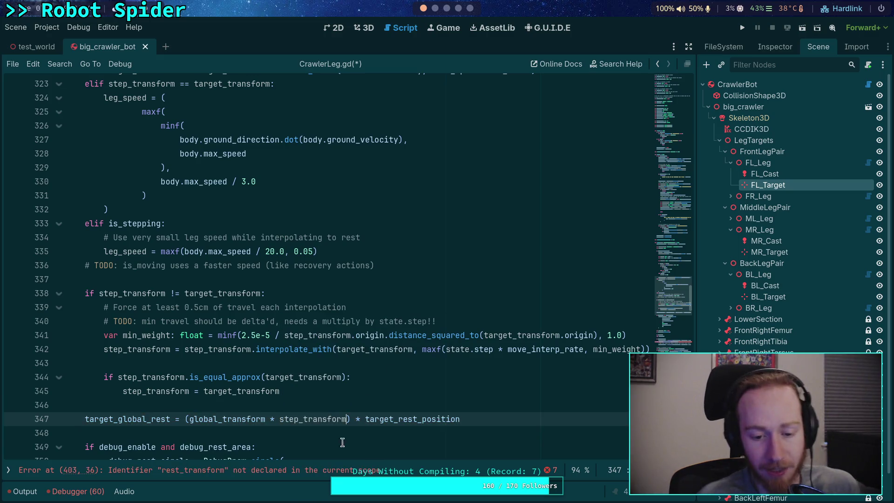
left_click(349, 434)
scroll(348, 436, "down", 2)
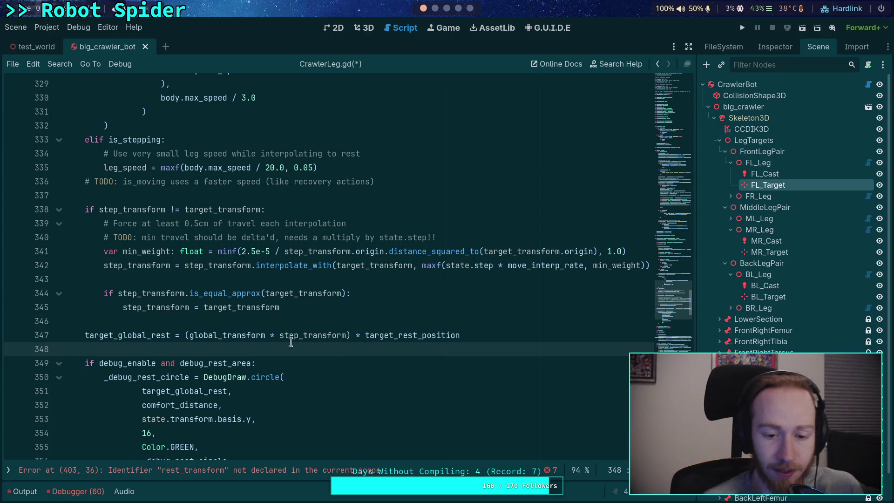
left_click(307, 335)
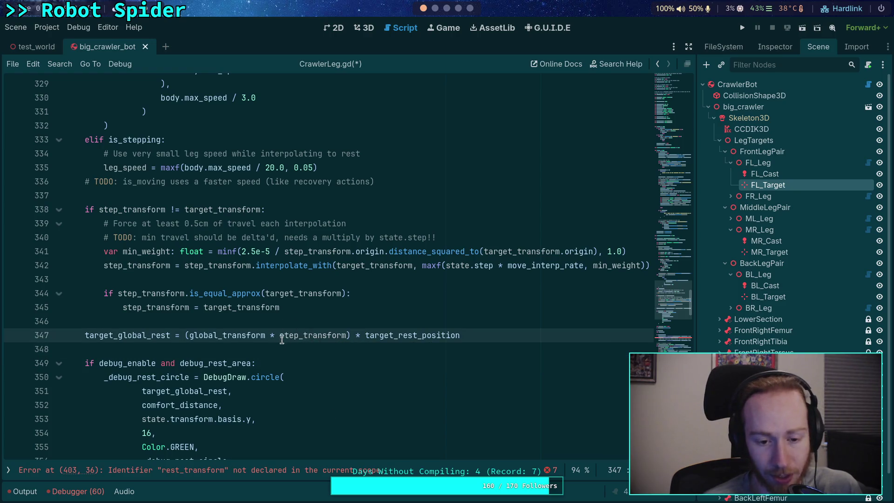
left_click(193, 335)
left_click_drag(196, 337, 266, 336)
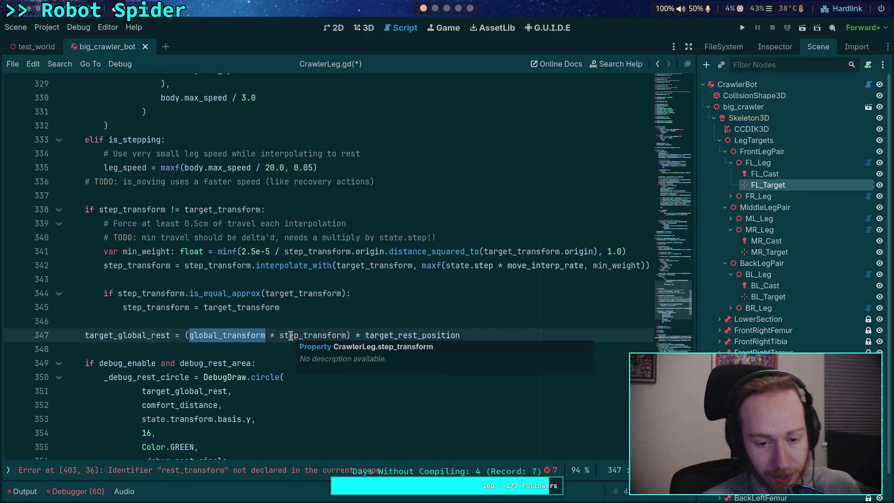
mouse_move(188, 335)
left_mouse_down()
mouse_move(272, 338)
mouse_move(265, 335)
left_mouse_up()
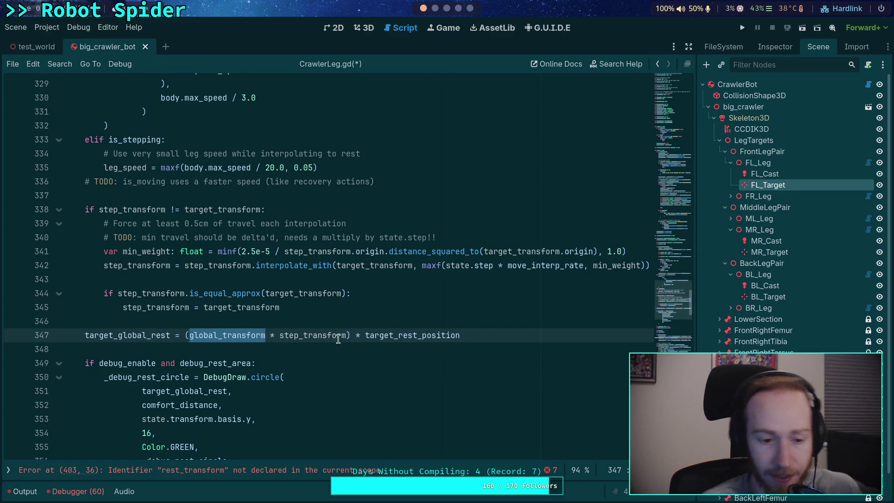
double_click(374, 335)
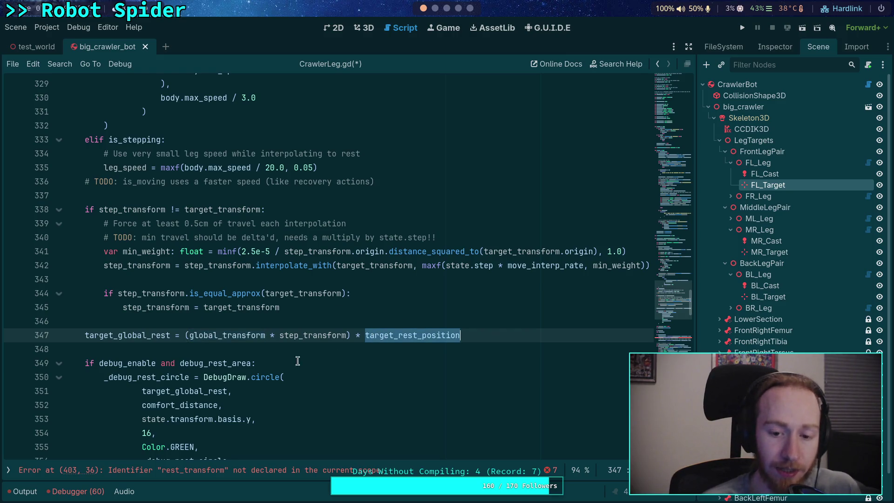
double_click(129, 336)
scroll(142, 342, "down", 2)
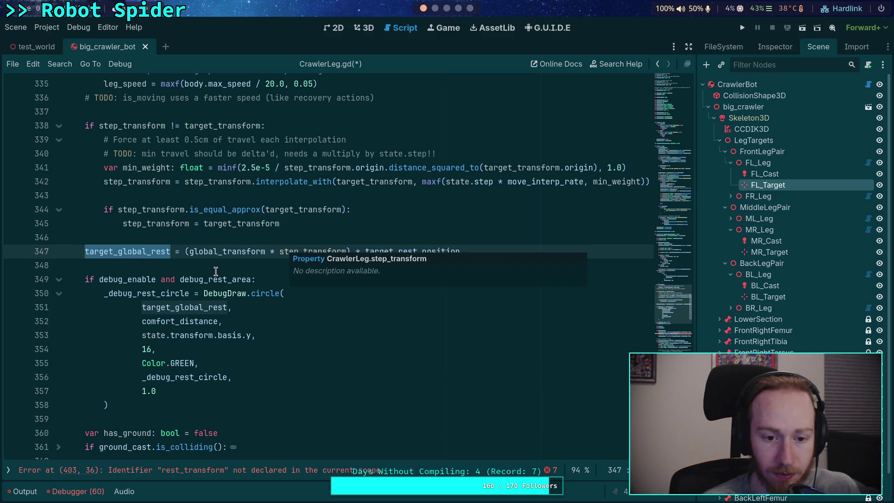
- Change transform to step_transform in the rest check on line 403
scroll(284, 252, "down", 5)
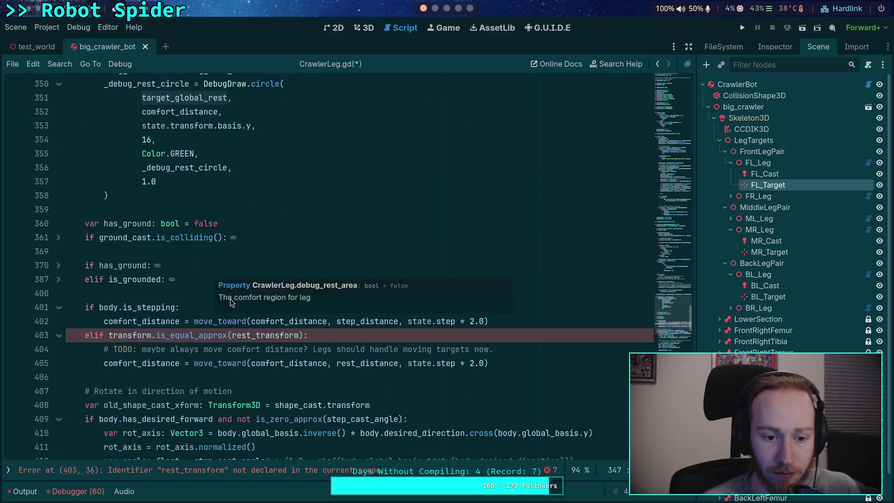
left_click(109, 335)
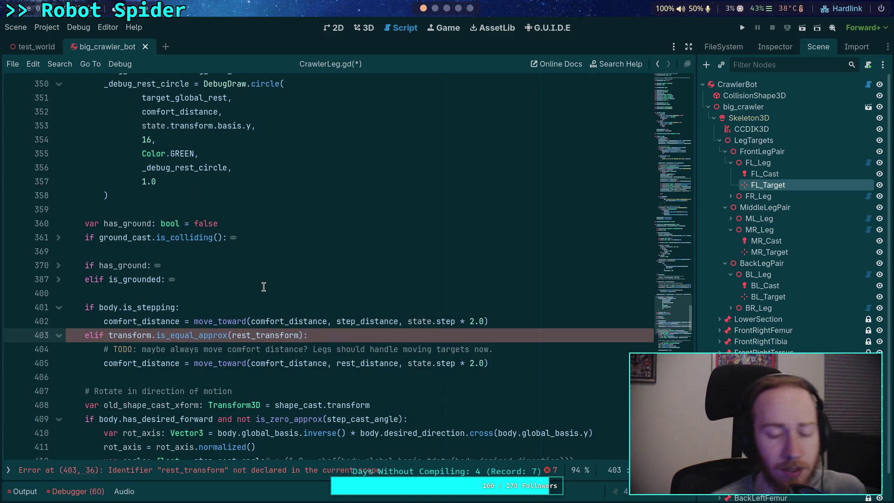
scroll(263, 286, "up", 1)
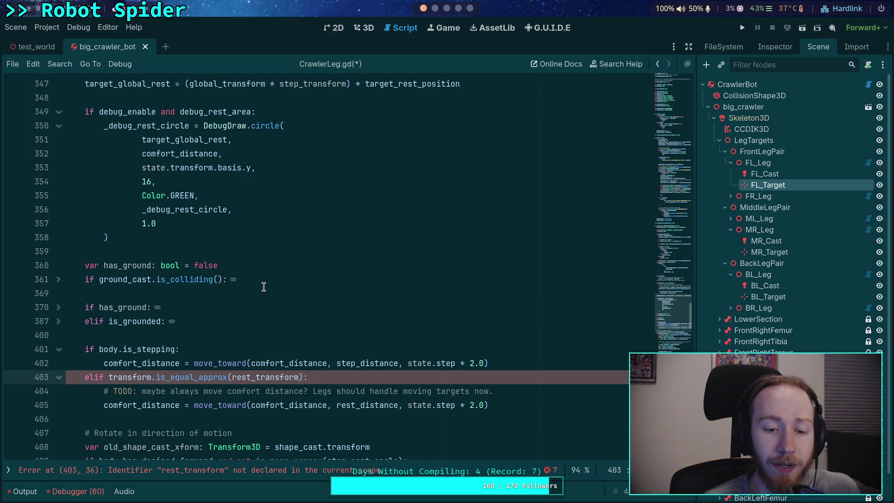
type("step")
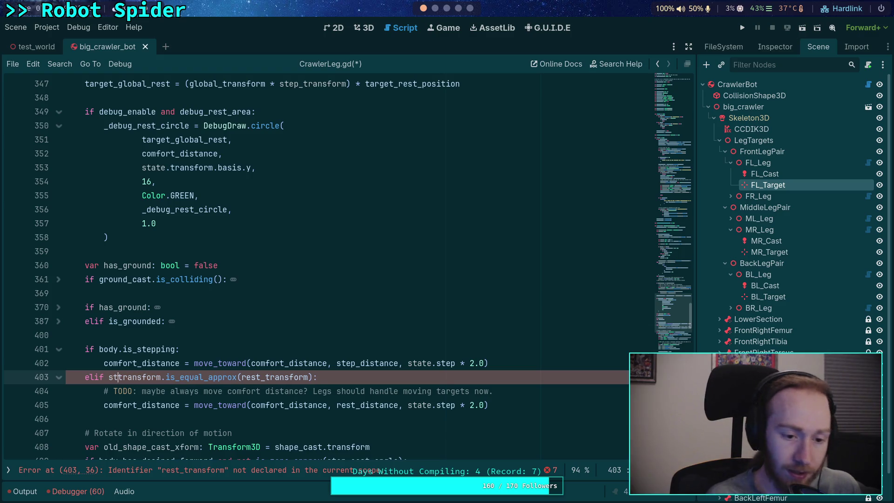
type("_")
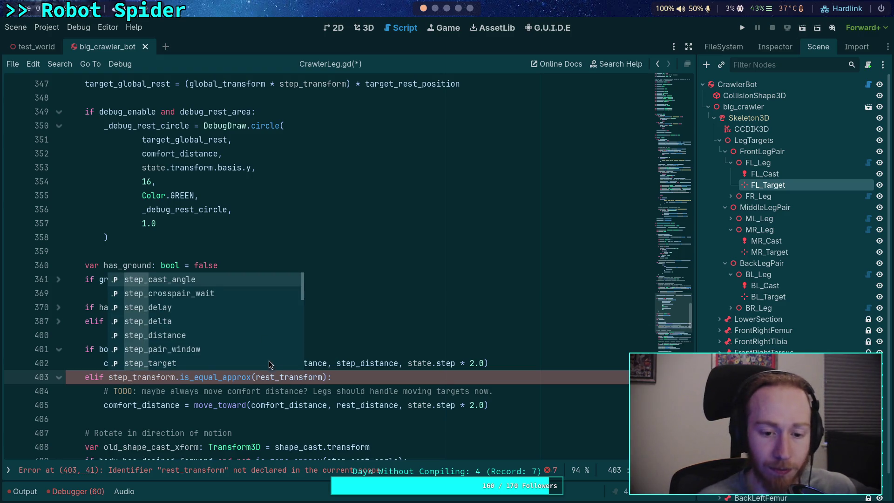
key("Escape")
- Replace rest_transform on line 403 with Transform3D.IDENTITY
double_click(288, 377)
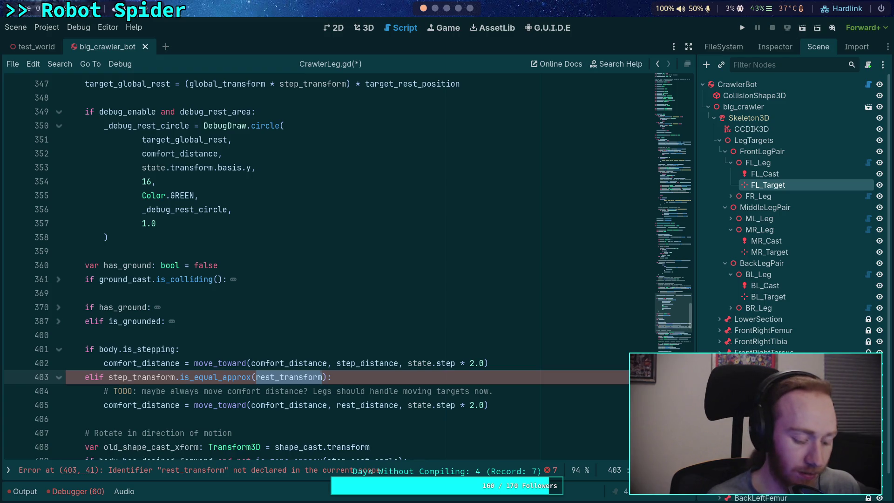
type("Tran")
key("Return")
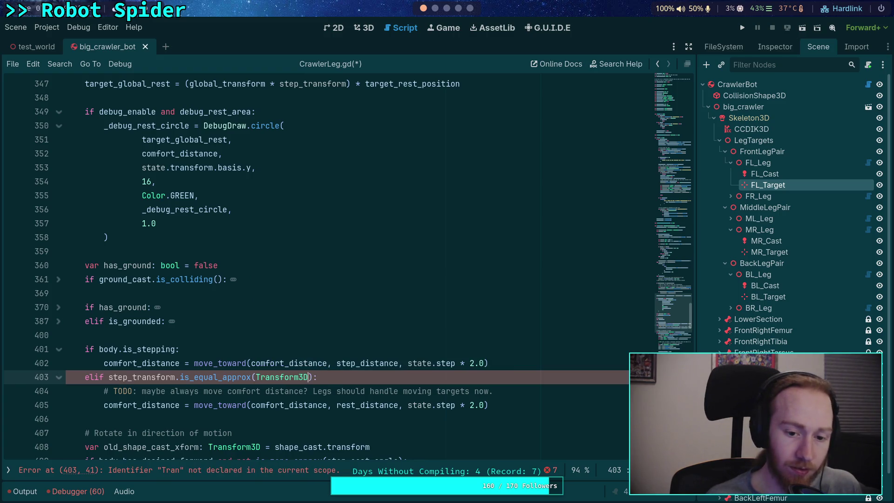
type(".I")
key("Return")
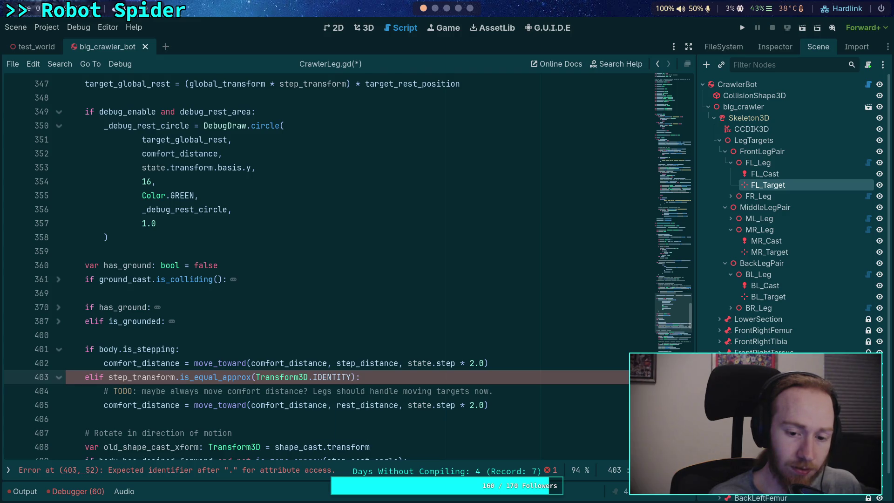
type(".")
key("Down")
key("Down")
key("Down")
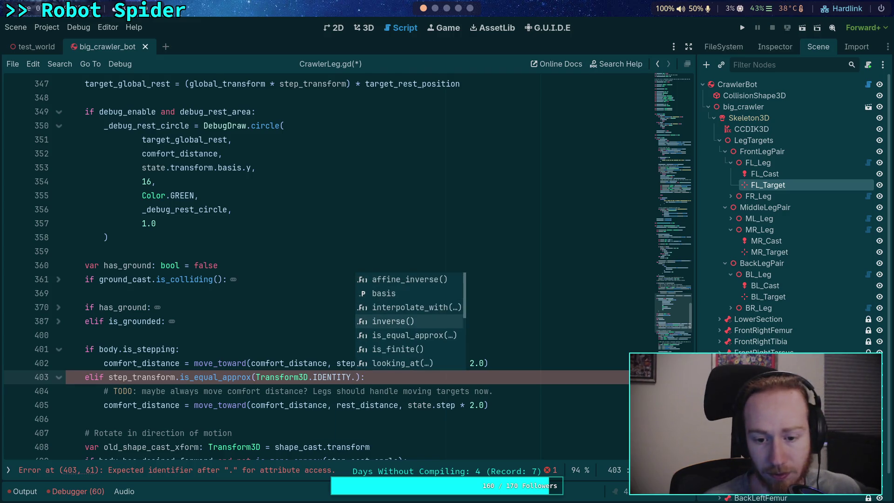
key("Down")
key("Down")
key("Down")
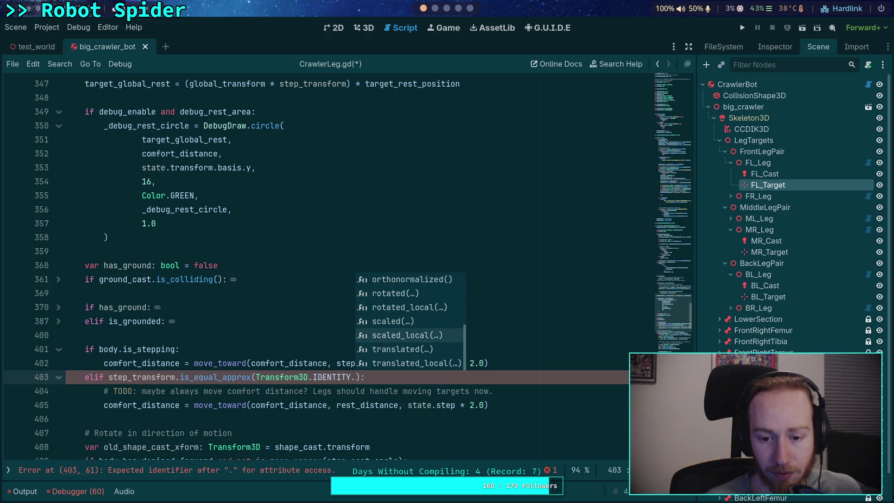
key("Escape")
key("BackSpace")
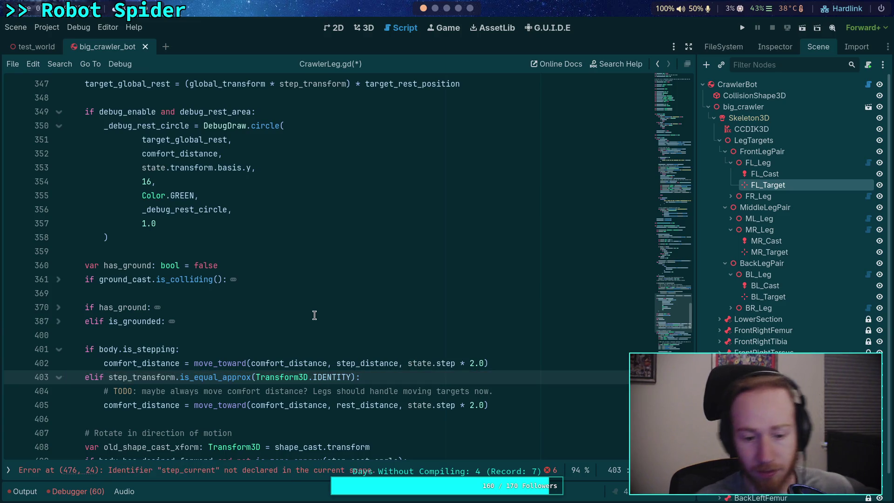
left_click(314, 315)
scroll(312, 317, "down", 3)
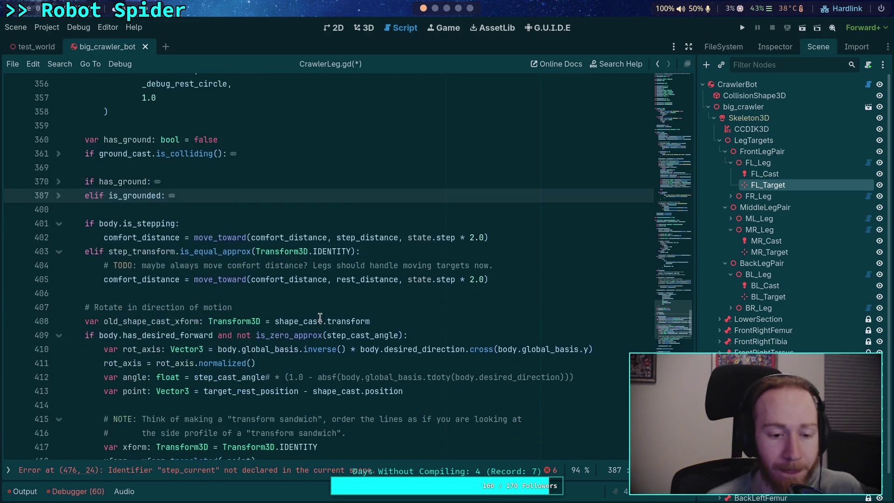
scroll(181, 302, "down", 12)
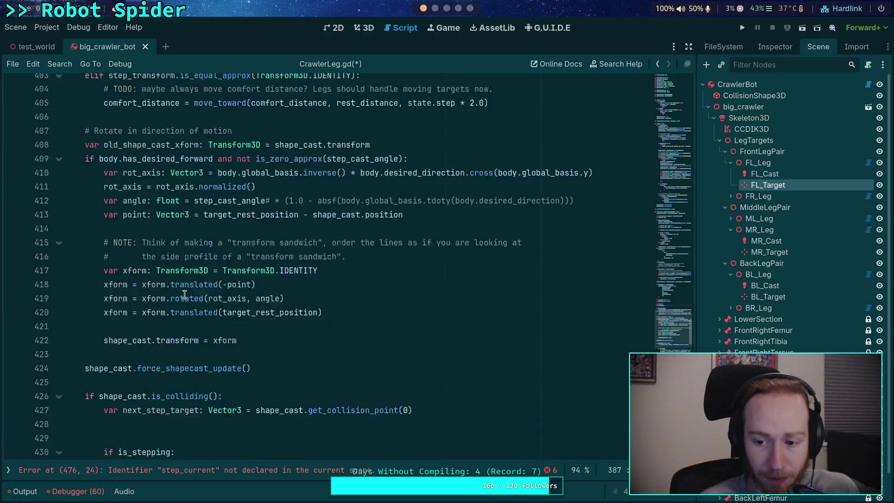
scroll(187, 288, "down", 11)
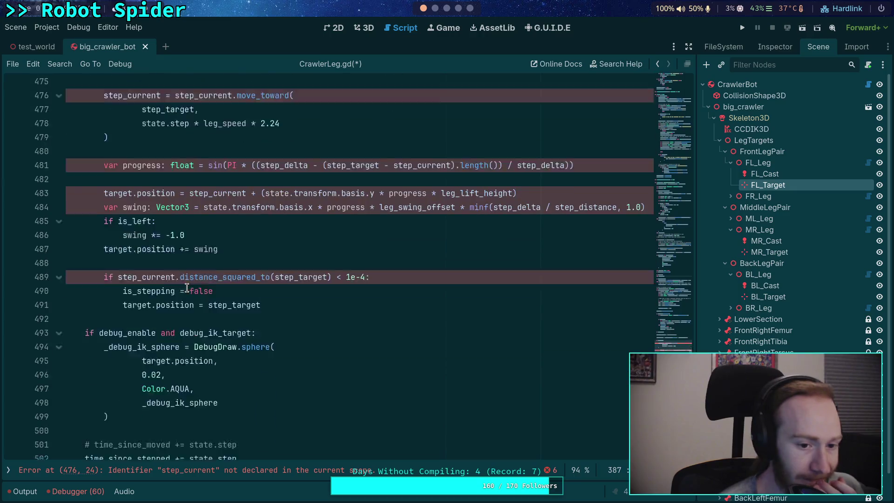
left_click(228, 288)
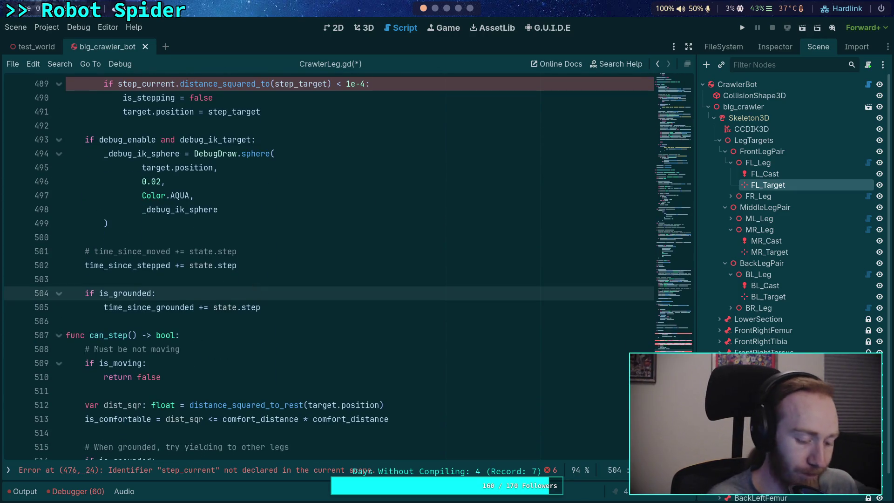
key("ctrl+f")
type("transform")
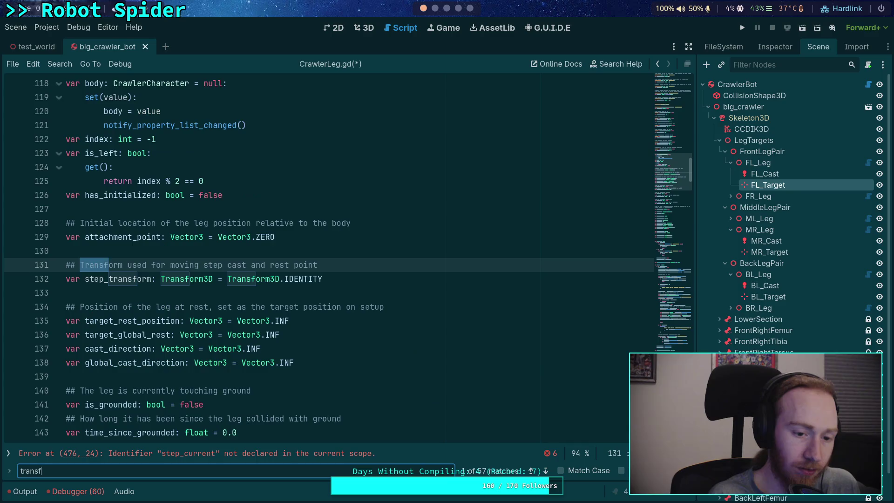
left_click(545, 471)
left_click(545, 470)
left_click(545, 470)
left_click(545, 471)
left_click(573, 470)
left_click(546, 471)
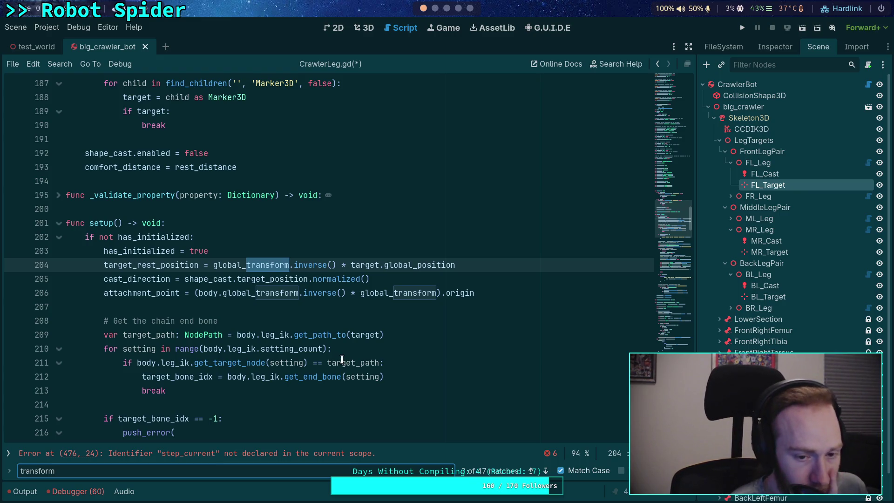
mouse_move(342, 359)
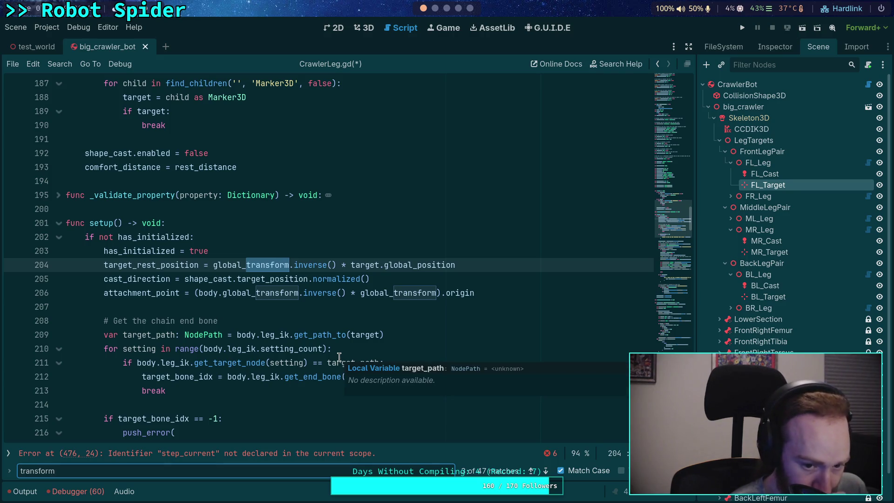
left_click(546, 471)
left_click(545, 471)
left_click(545, 471)
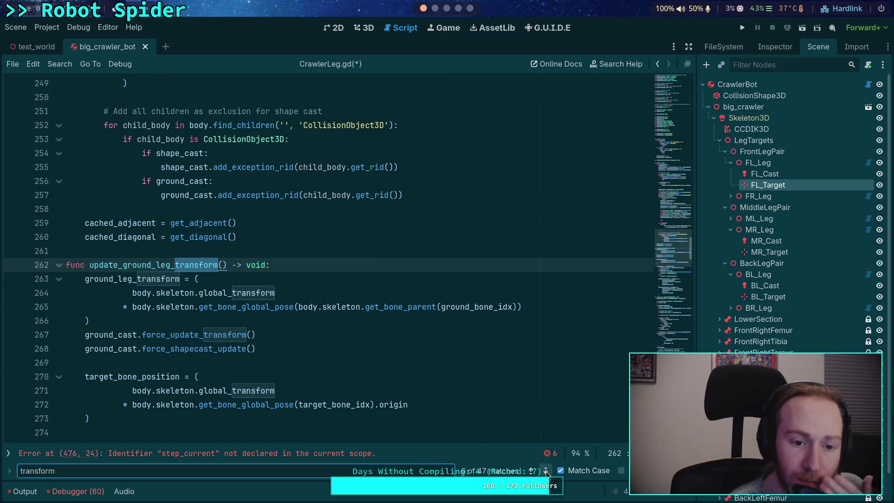
left_click(545, 471)
left_click(546, 471)
left_click(545, 471)
left_click(545, 471)
left_click(545, 471)
left_click(546, 471)
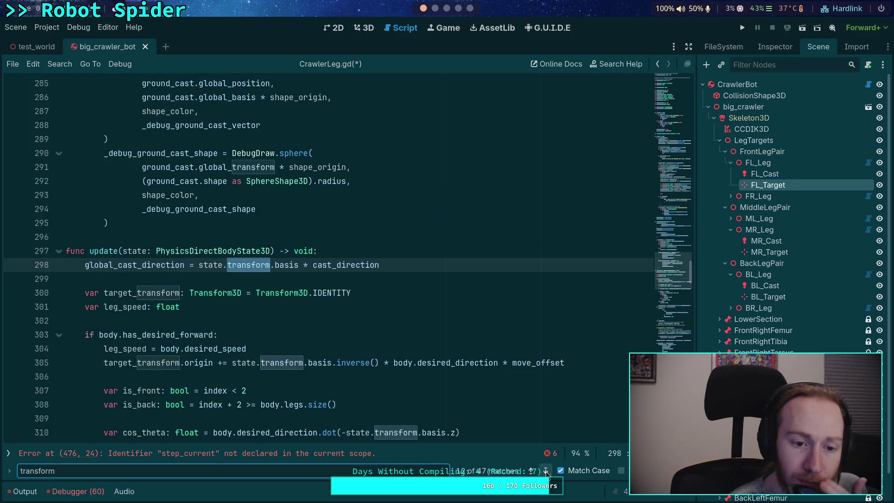
left_click(545, 471)
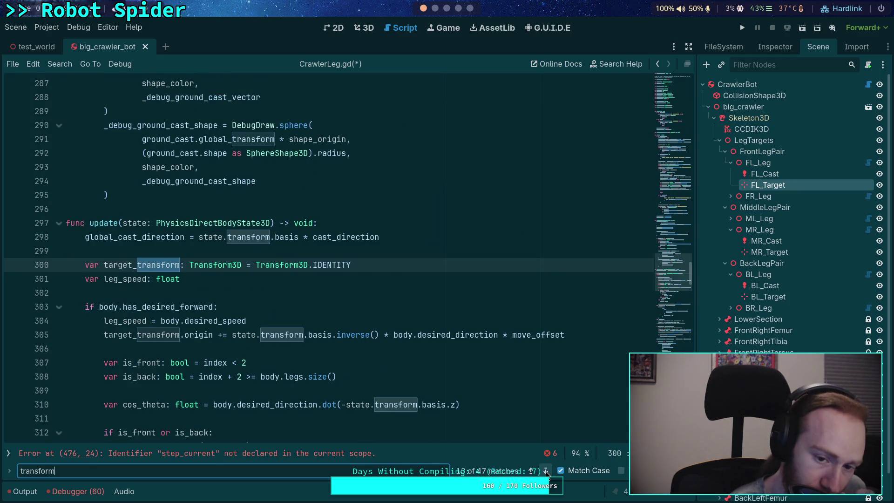
left_click(546, 471)
left_click(546, 471)
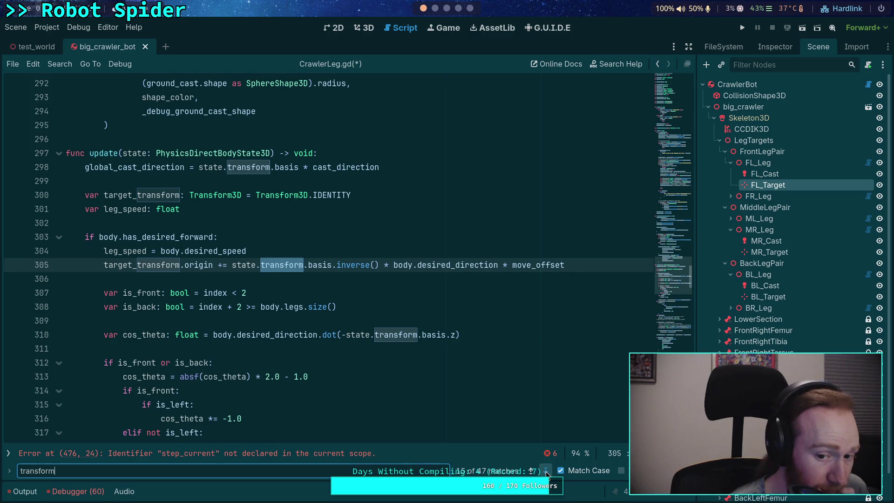
left_click(545, 471)
left_click(545, 471)
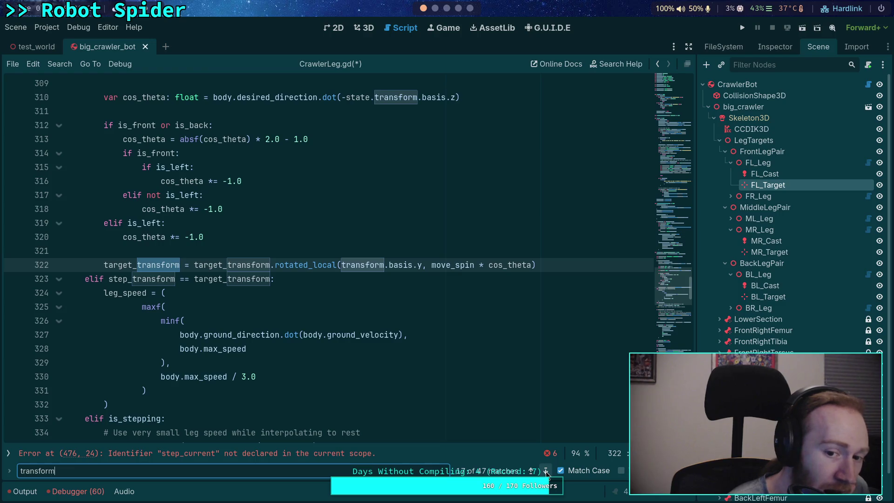
left_click(342, 267)
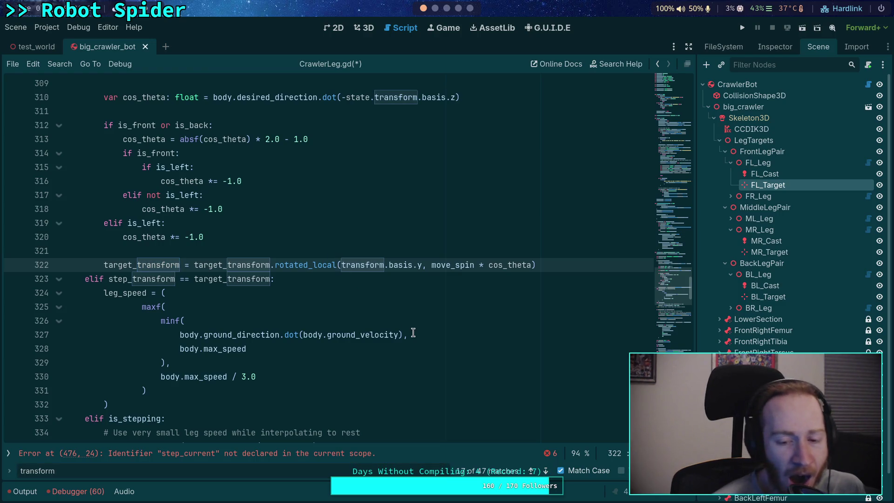
scroll(414, 330, "up", 2)
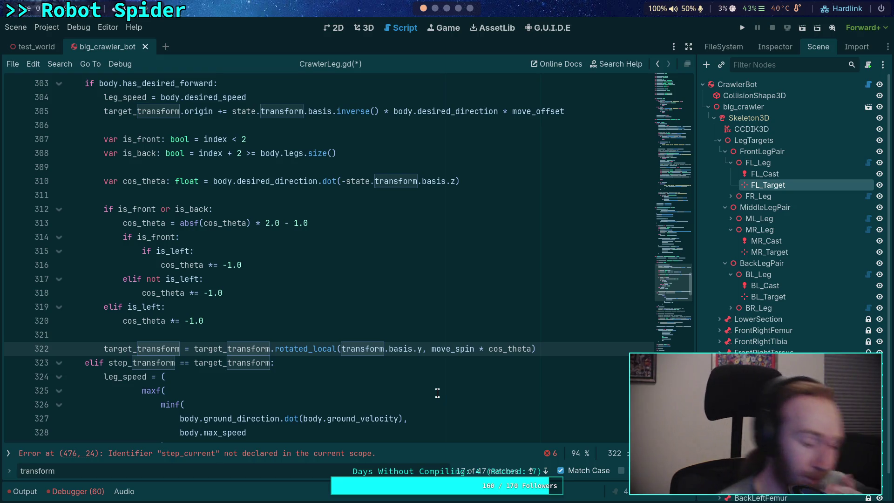
scroll(326, 331, "up", 4)
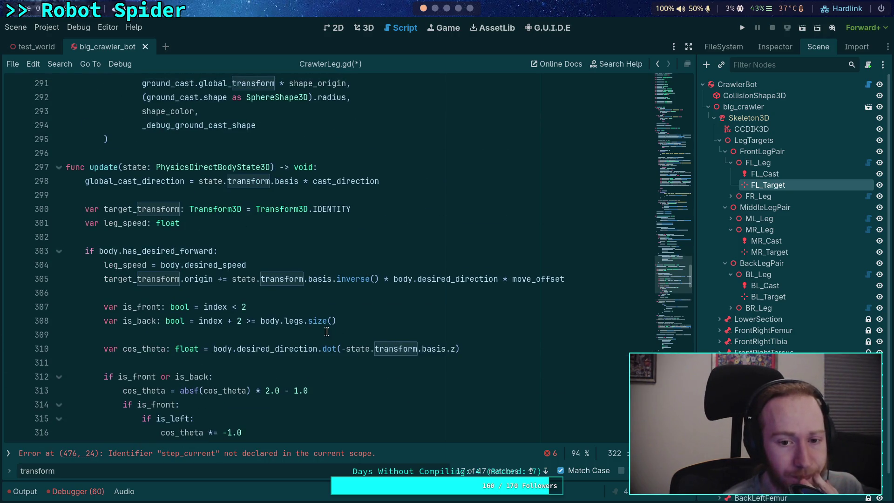
scroll(326, 331, "down", 4)
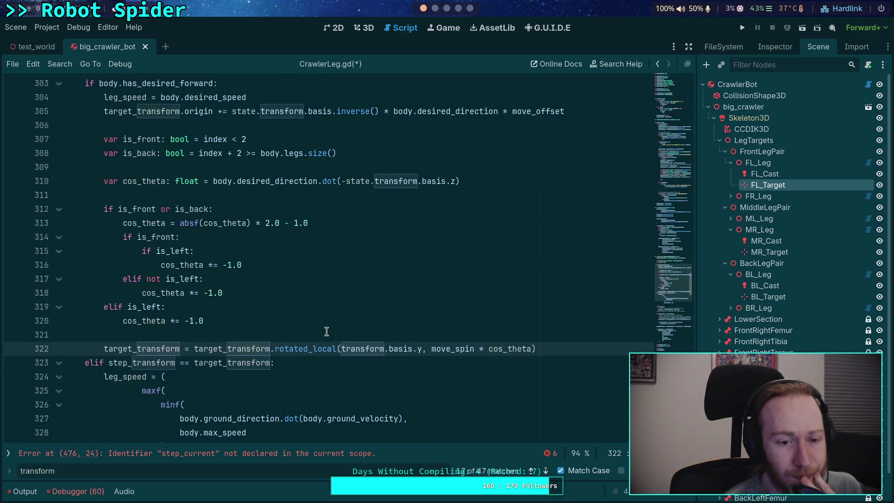
mouse_move(341, 349)
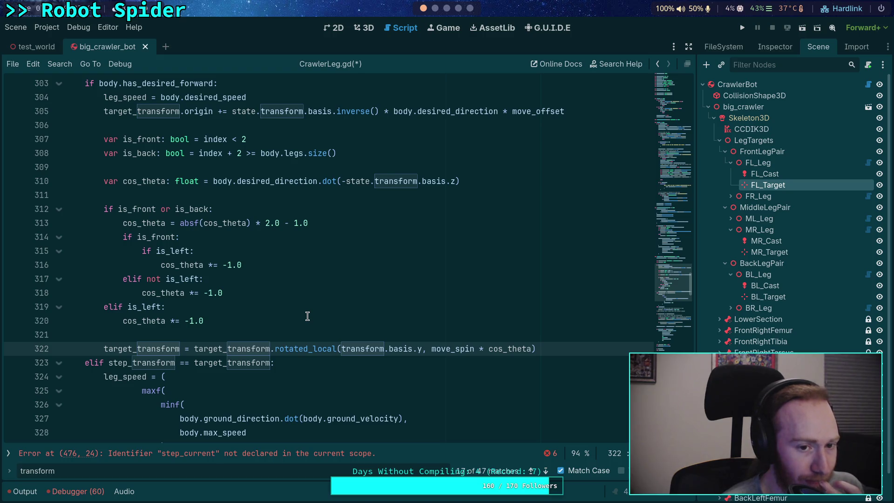
scroll(307, 316, "up", 2)
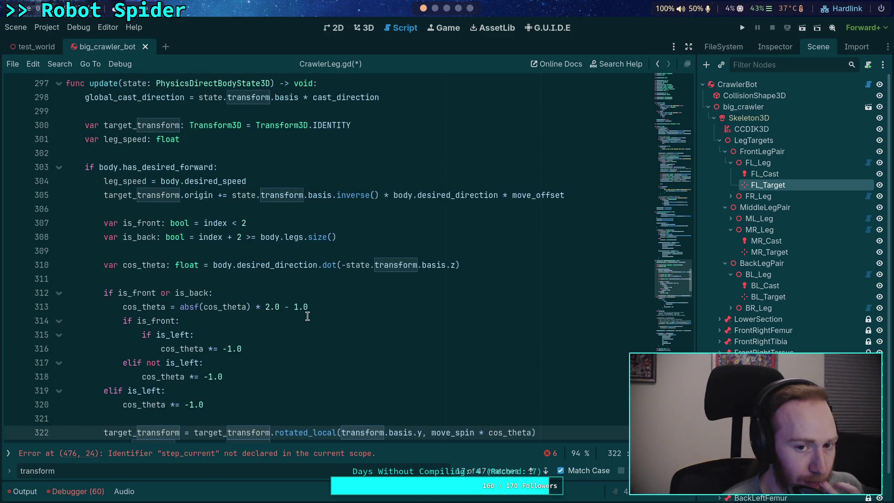
scroll(307, 316, "down", 1)
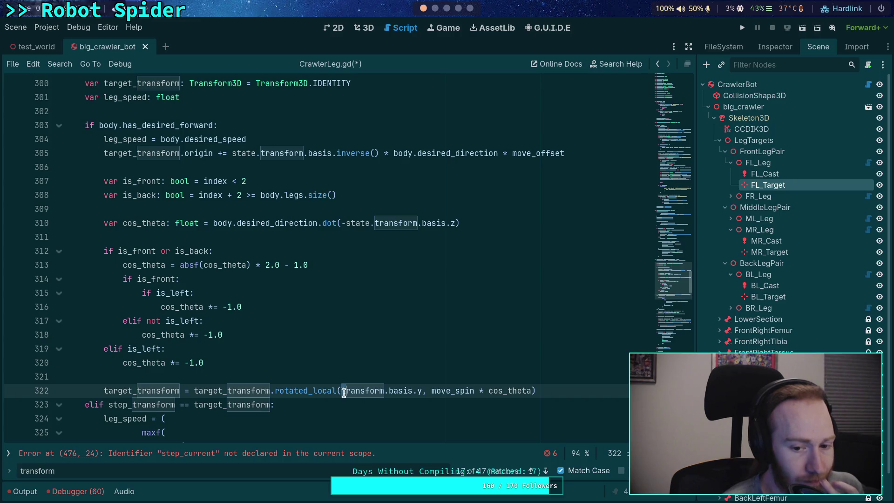
- Use Vector3.UP instead of transform.basis.y as the rotation axis, then save
left_click_drag(341, 390, 422, 390)
key("BackSpace")
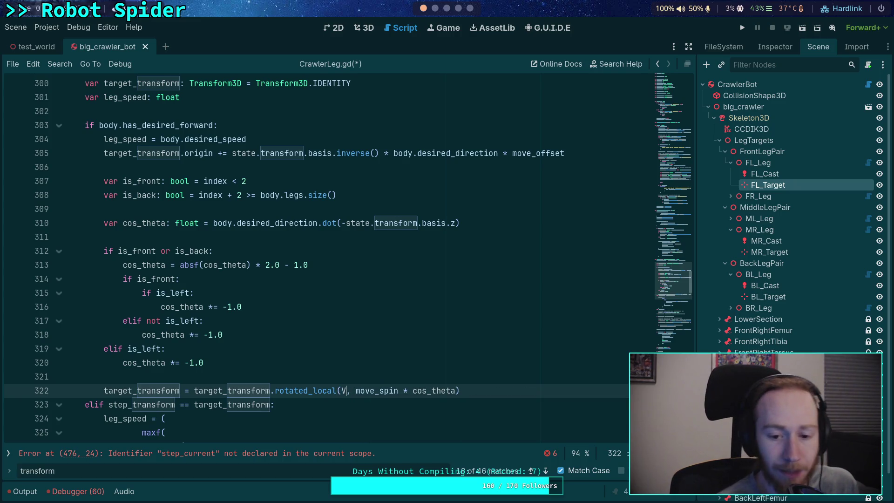
type("Vec")
type("tor3.UP")
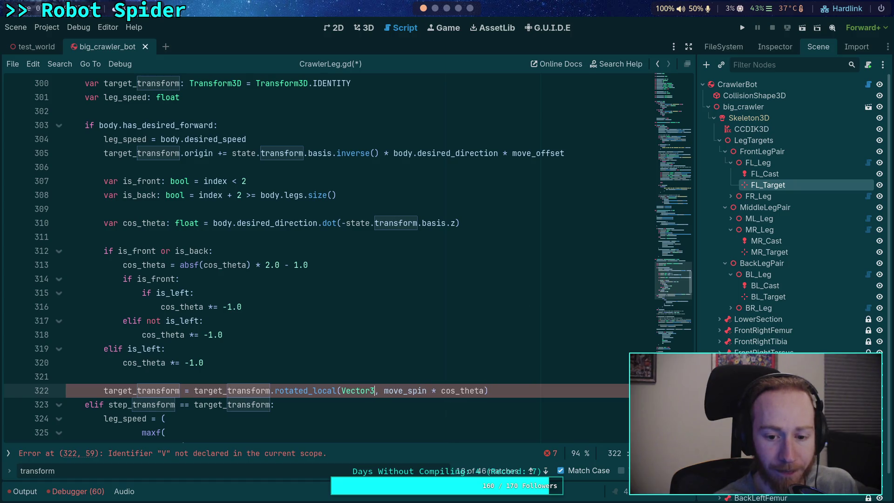
key("ctrl+s")
- Review the code around empty line 311 and jump to the next transform match
scroll(329, 370, "down", 3)
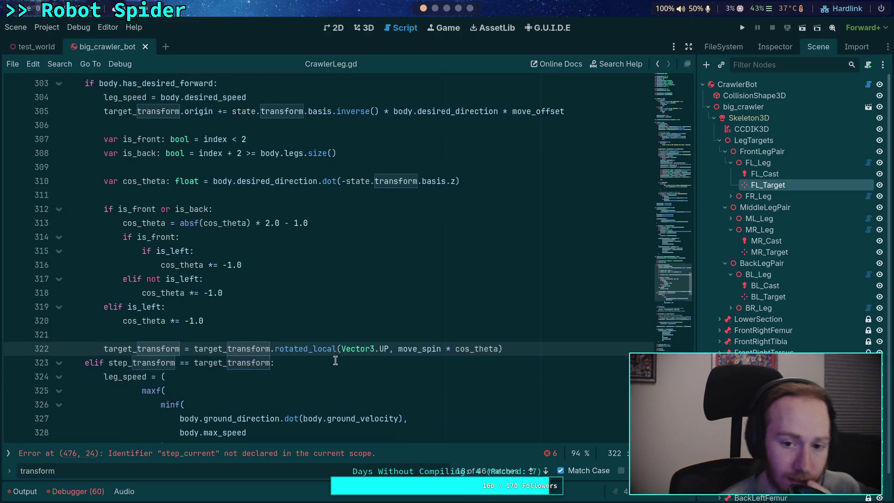
scroll(341, 332, "up", 3)
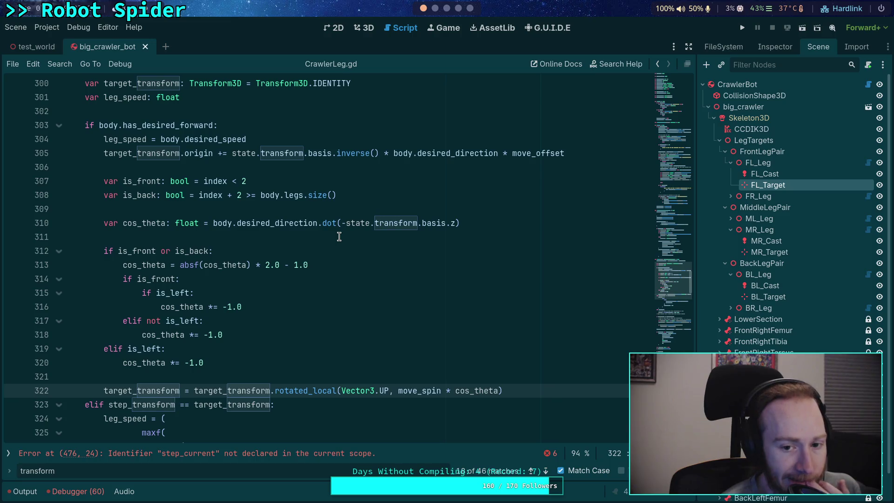
left_click_drag(491, 227, 213, 226)
left_click(296, 236)
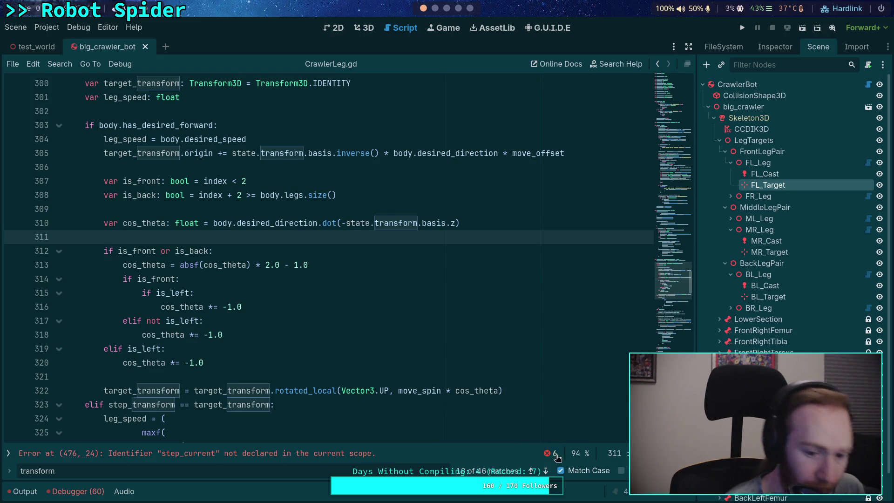
left_click(545, 470)
left_click(545, 470)
left_click(546, 471)
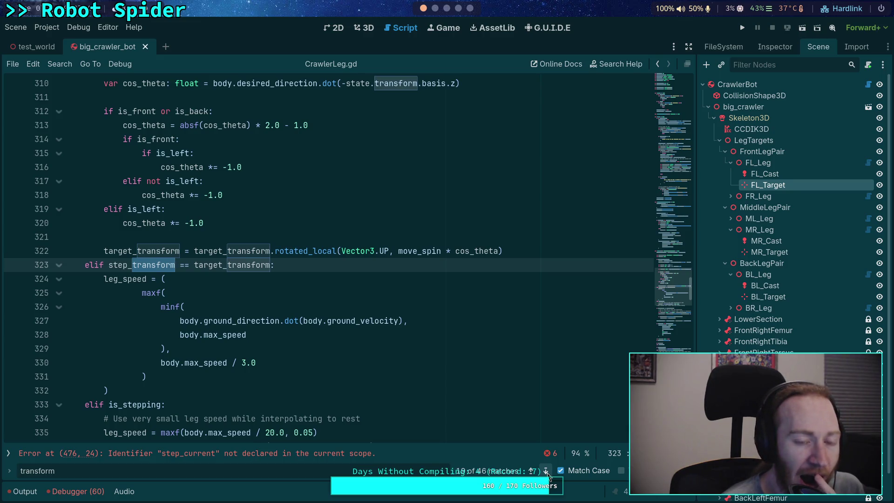
left_click(545, 470)
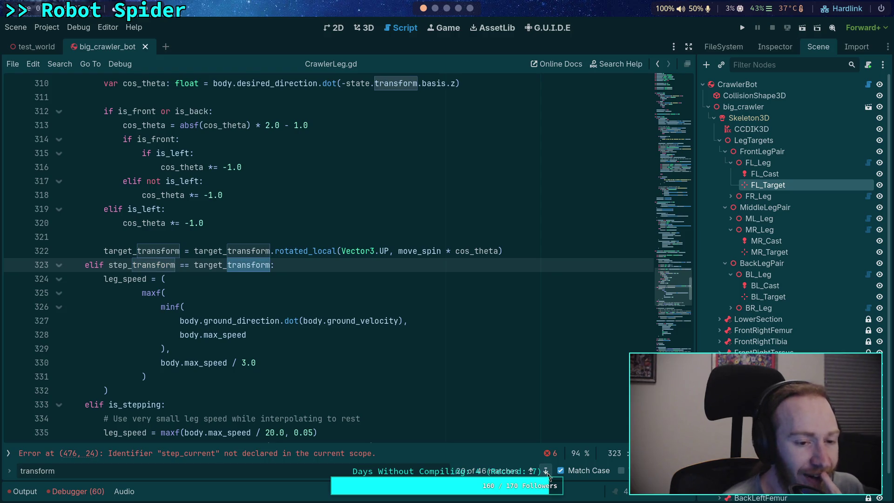
scroll(471, 422, "up", 3)
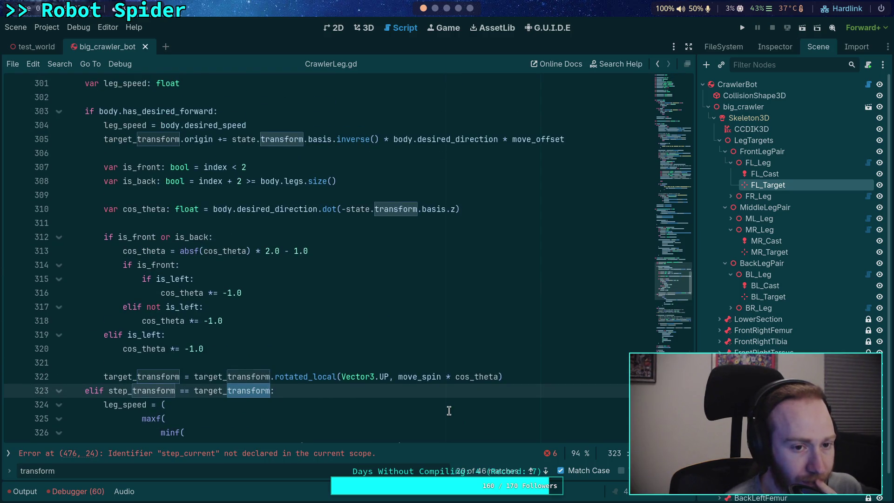
double_click(144, 391)
scroll(185, 376, "up", 3)
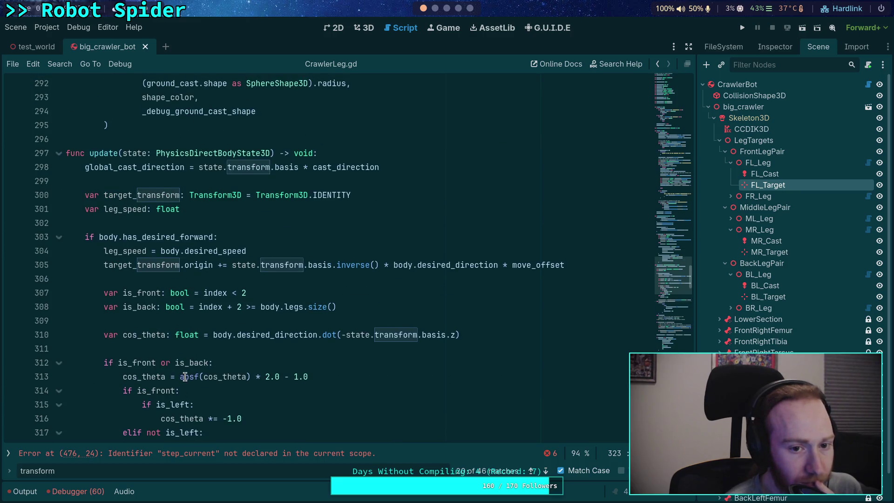
scroll(185, 376, "down", 7)
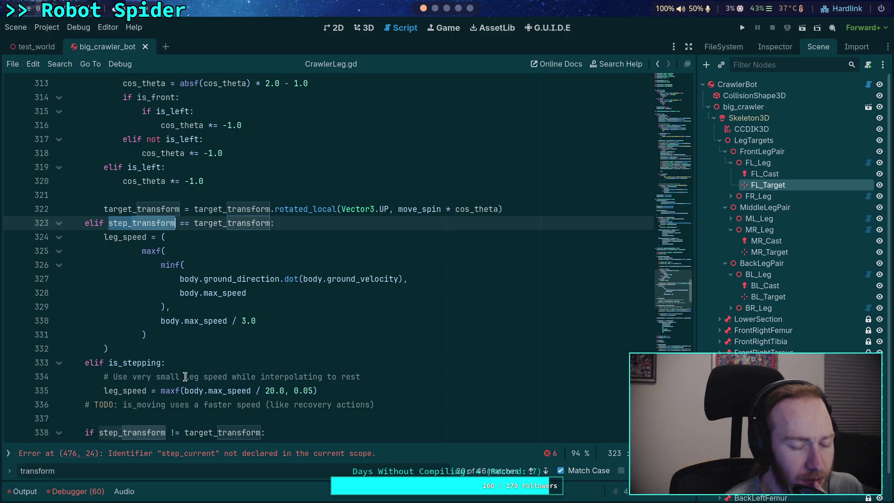
scroll(185, 376, "down", 5)
scroll(185, 376, "down", 7)
scroll(185, 376, "down", 1)
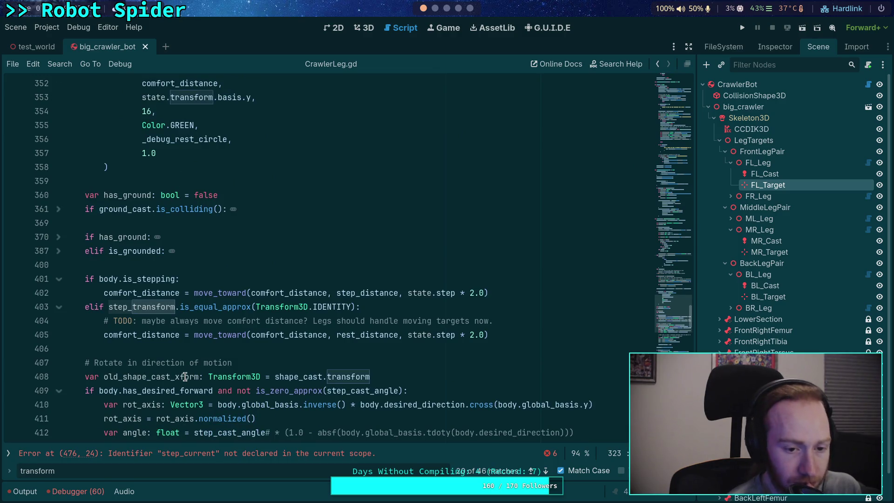
scroll(185, 377, "up", 8)
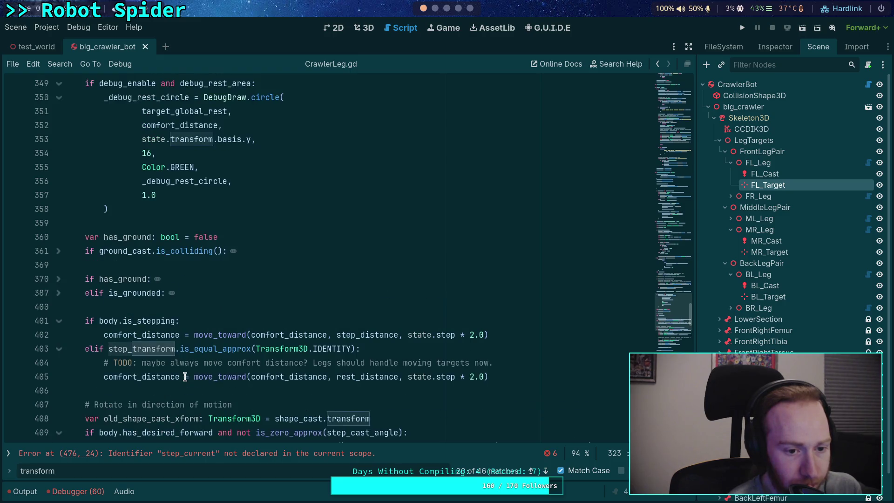
scroll(185, 377, "up", 5)
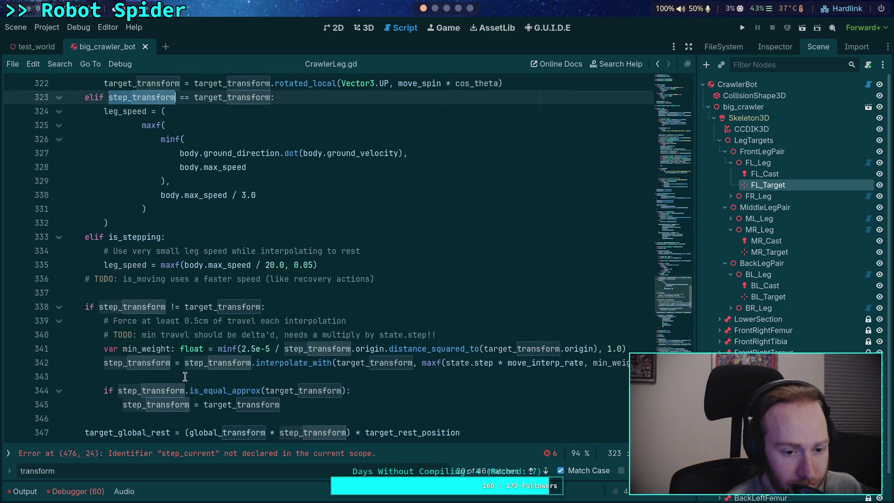
scroll(185, 376, "up", 5)
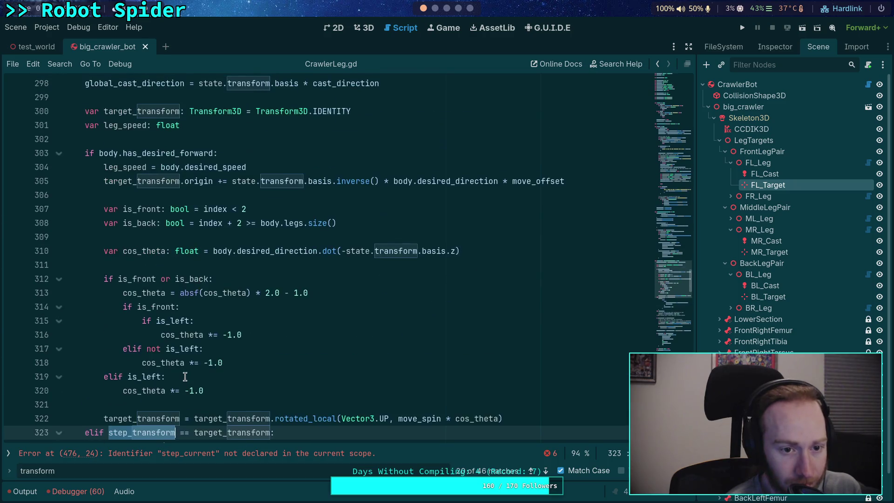
scroll(185, 376, "down", 2)
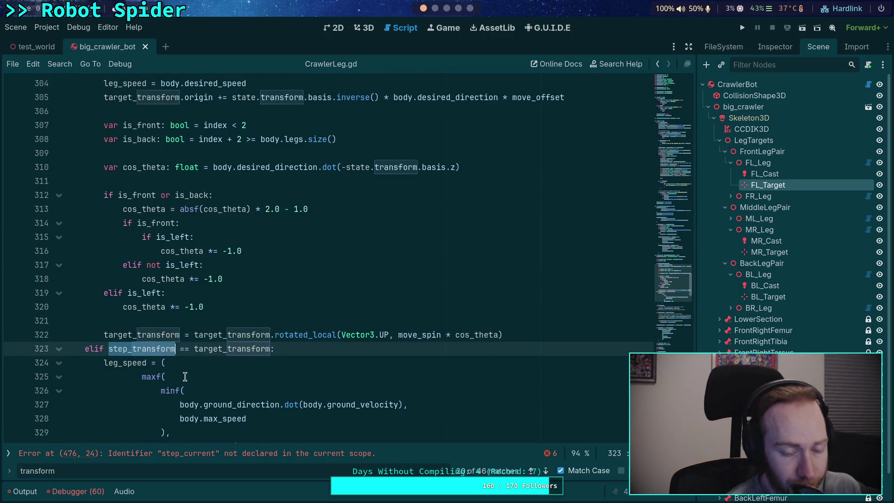
scroll(185, 376, "down", 3)
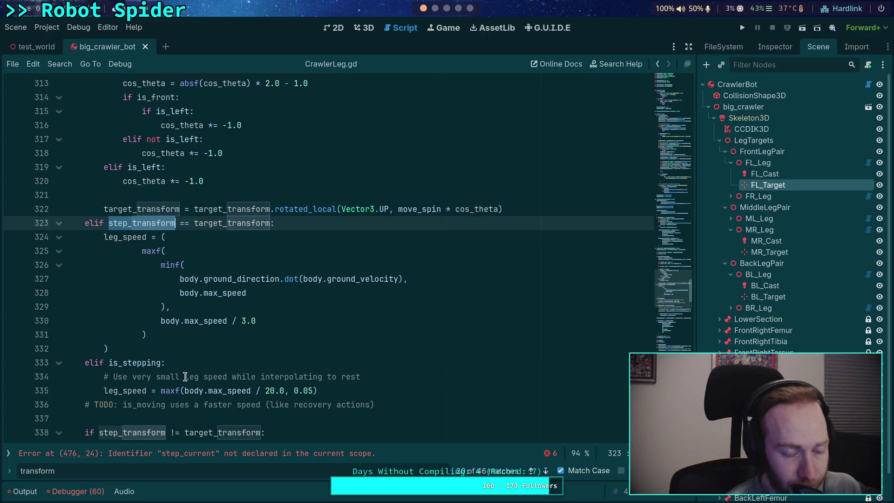
scroll(184, 377, "down", 1)
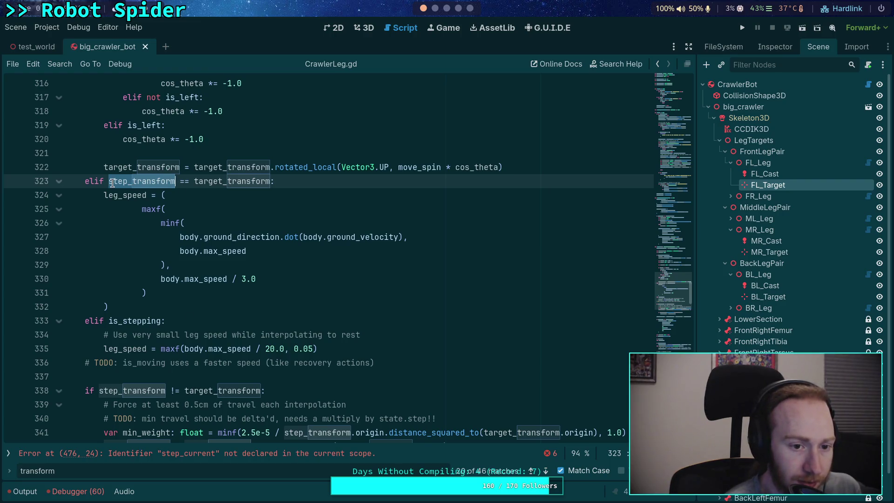
double_click(214, 181)
scroll(205, 303, "up", 6)
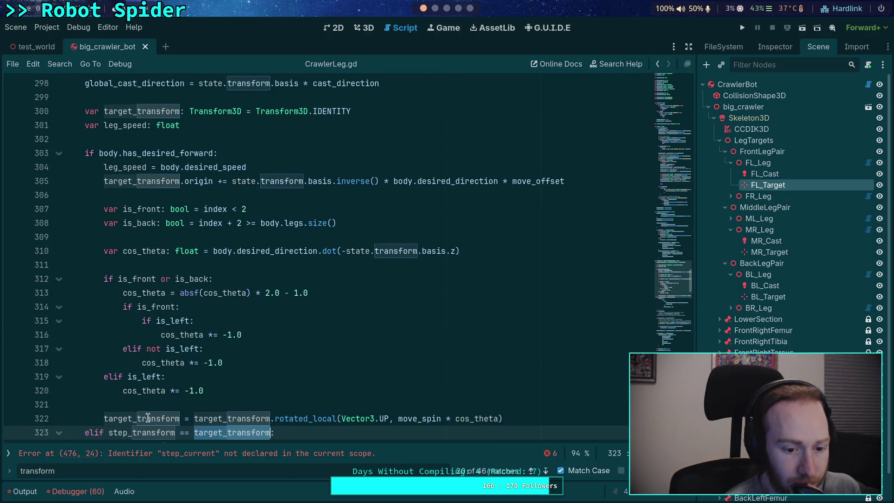
double_click(134, 433)
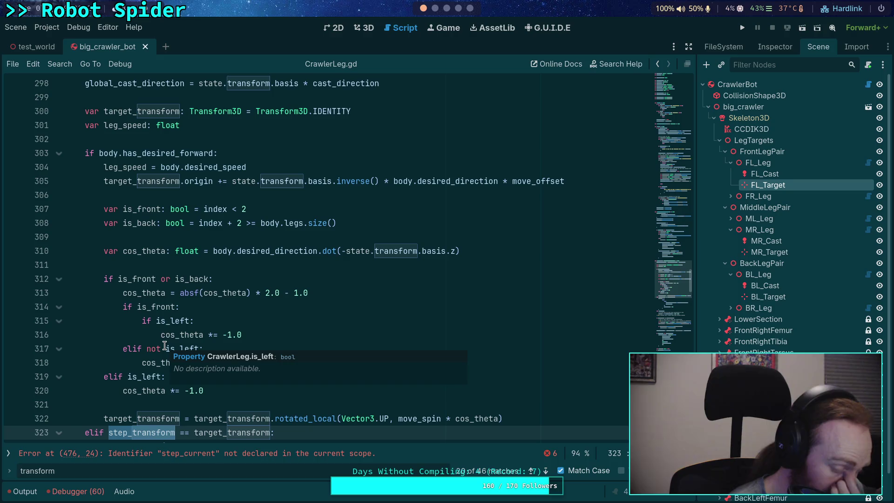
scroll(165, 345, "up", 1)
scroll(165, 346, "down", 1)
scroll(168, 347, "down", 1)
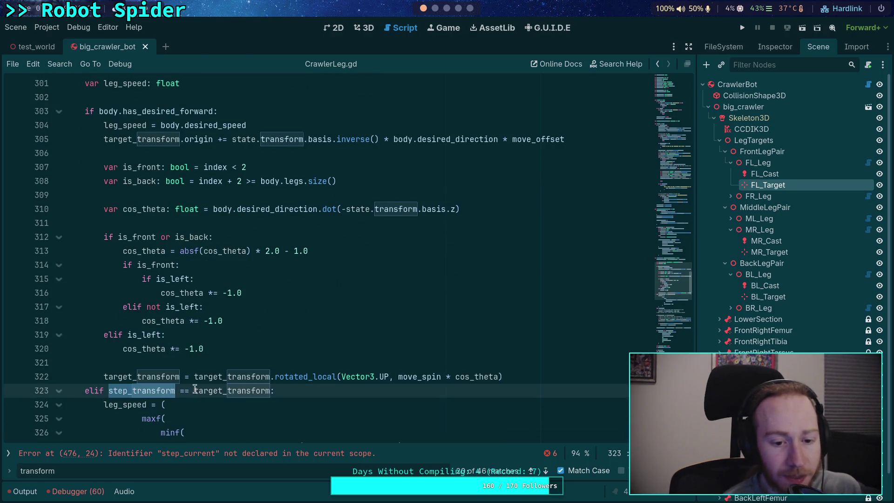
scroll(195, 390, "up", 1)
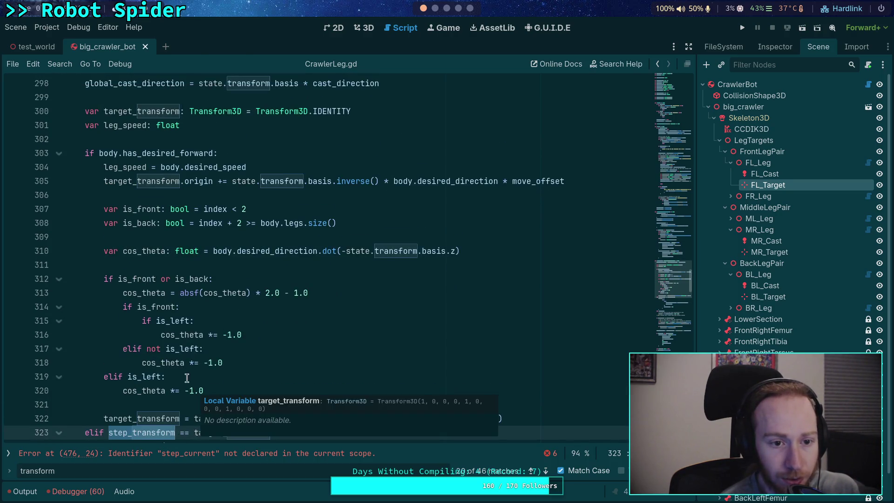
double_click(145, 111)
scroll(280, 322, "down", 1)
scroll(280, 321, "down", 5)
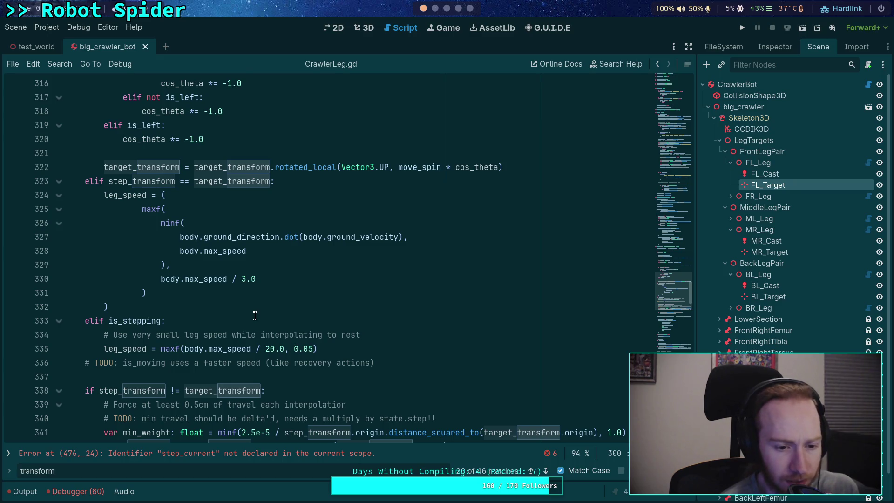
scroll(255, 316, "up", 4)
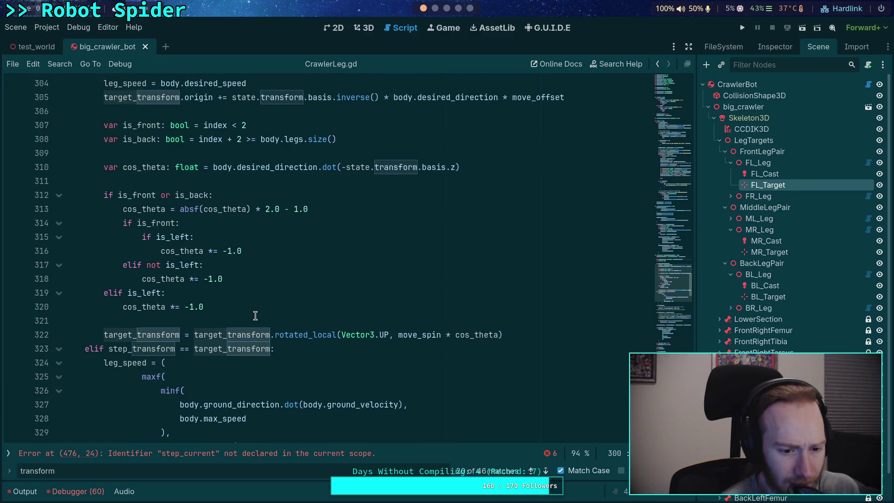
double_click(120, 363)
scroll(194, 341, "down", 3)
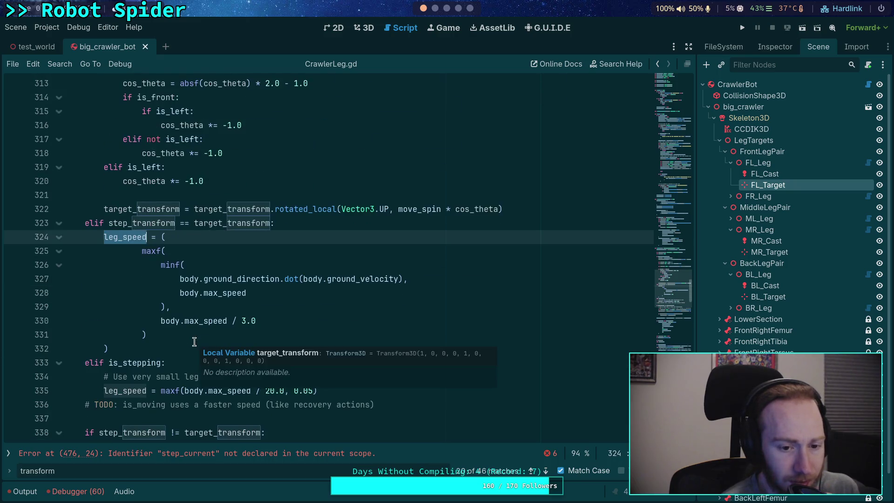
mouse_move(192, 223)
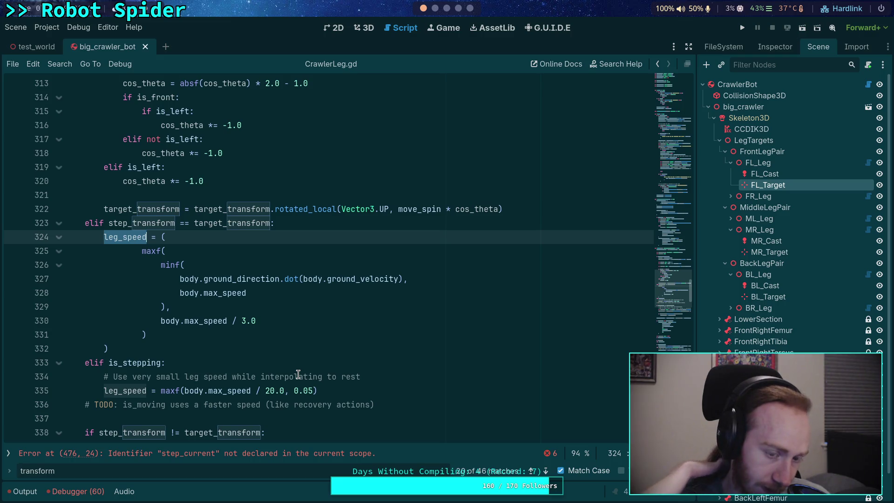
scroll(114, 367, "up", 4)
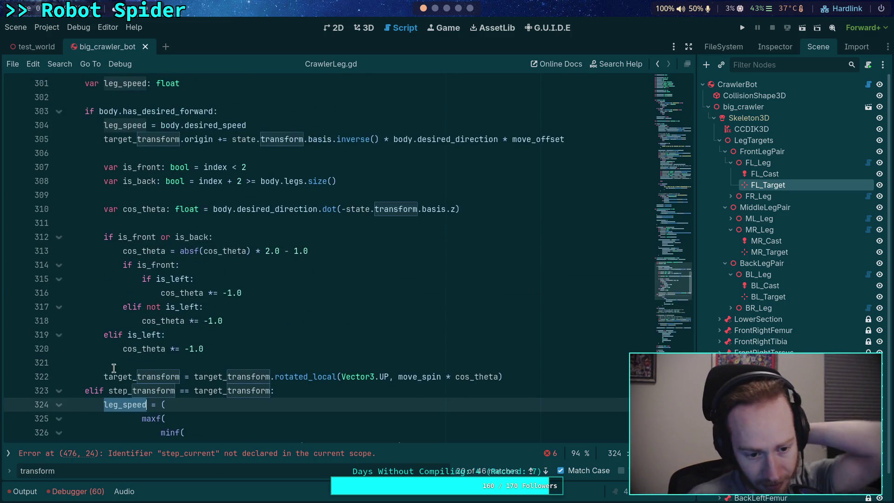
left_click(85, 391)
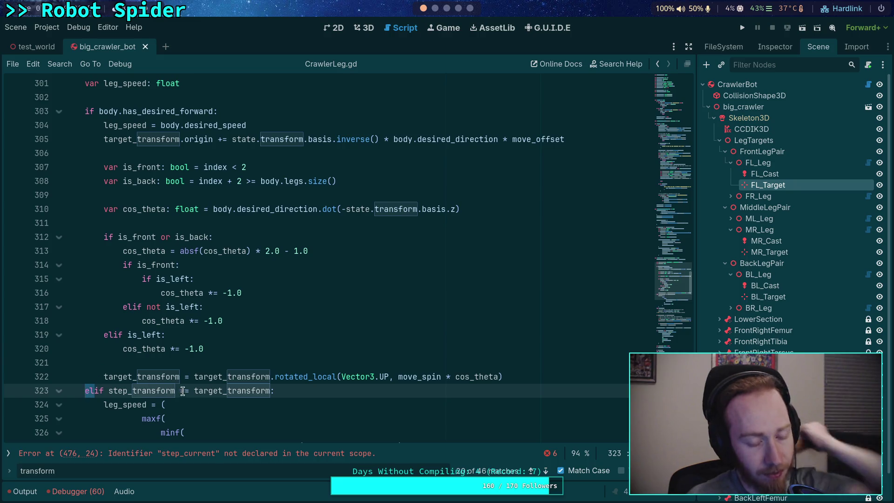
double_click(199, 391)
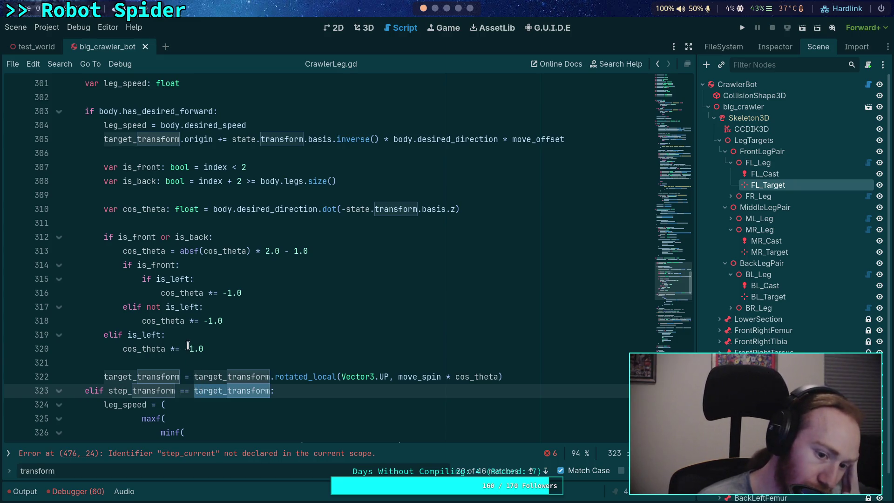
scroll(188, 345, "up", 2)
left_click_drag(157, 153, 377, 158)
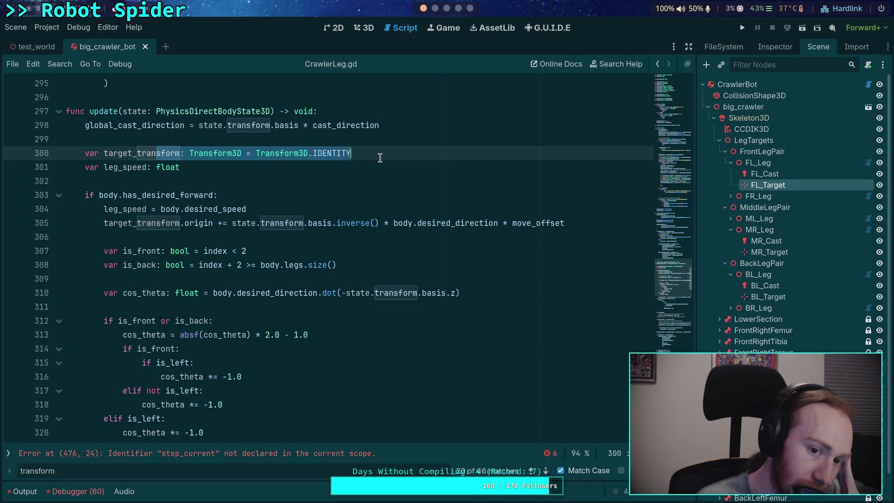
scroll(321, 214, "down", 4)
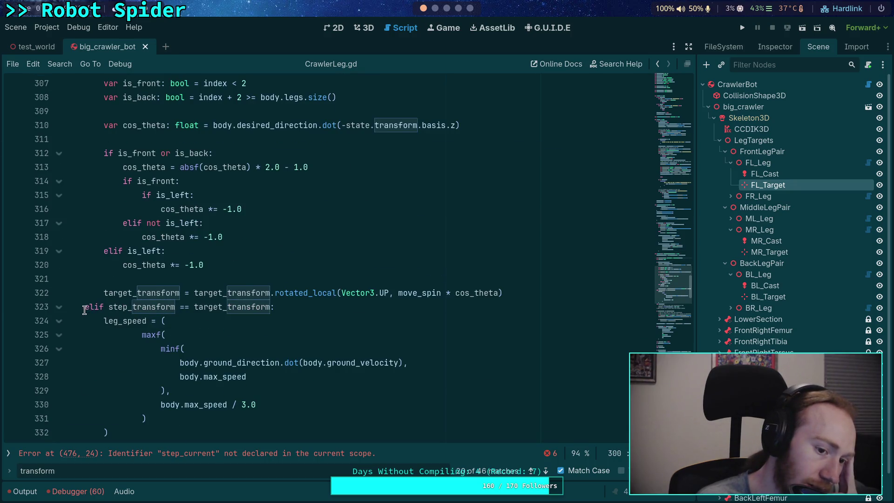
left_click_drag(85, 307, 279, 308)
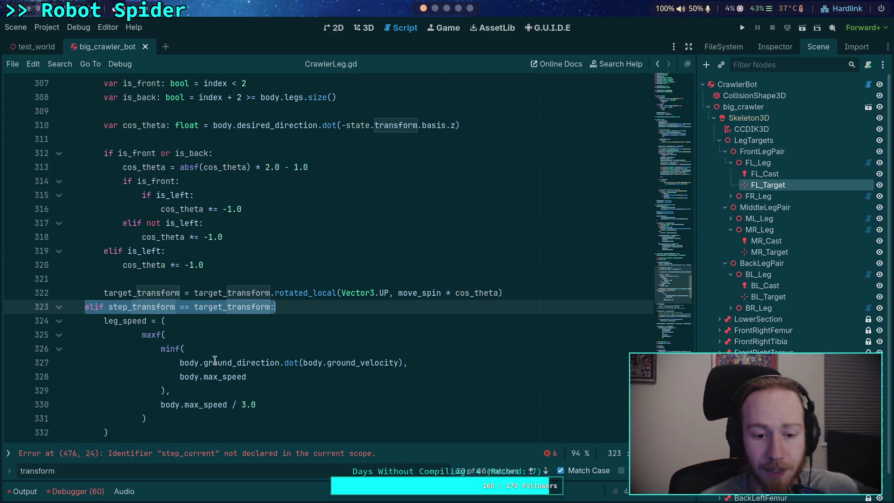
scroll(186, 326, "down", 2)
- Move the minf( line above maxf( and indent maxf( beneath it
left_click(163, 266)
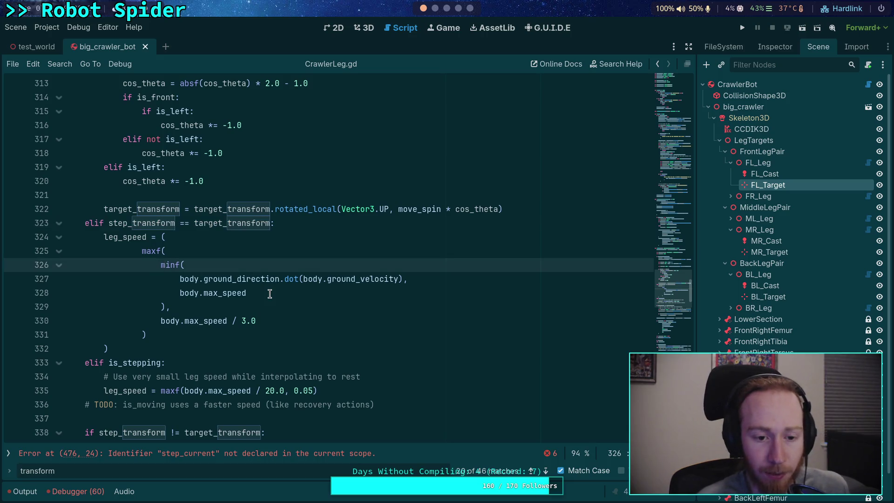
key("alt+Up")
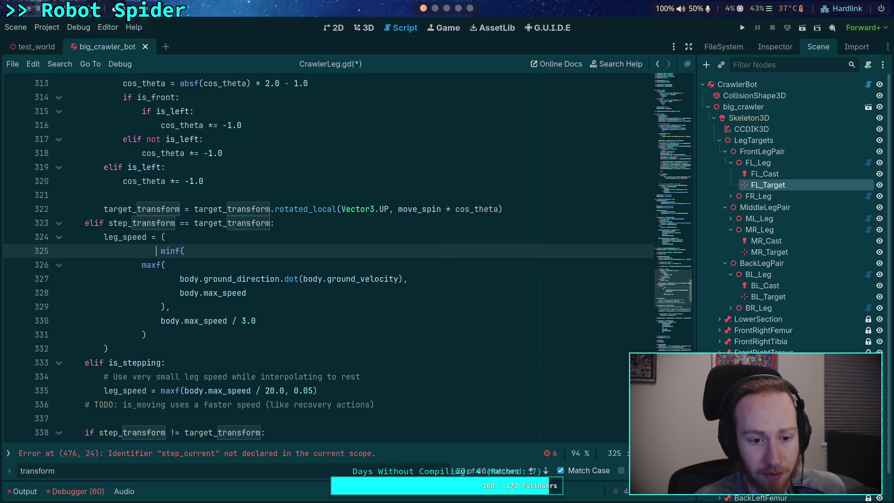
key("shift+Tab")
key("Down")
key("Tab")
- Move body.max_speed / 3.0 into maxf, leaving body.max_speed as minf's cap
key("Down")
key("Down")
key("alt+Down")
key("alt+Down")
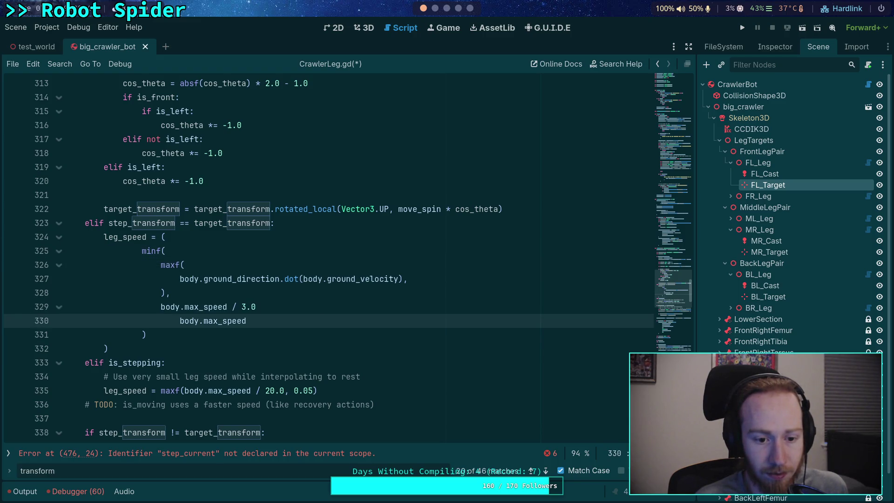
key("Up")
key("alt+Up")
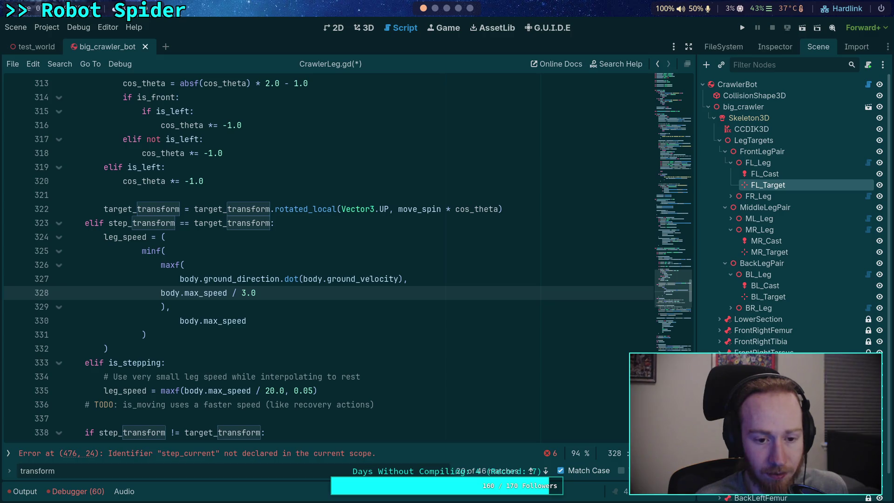
key("Tab")
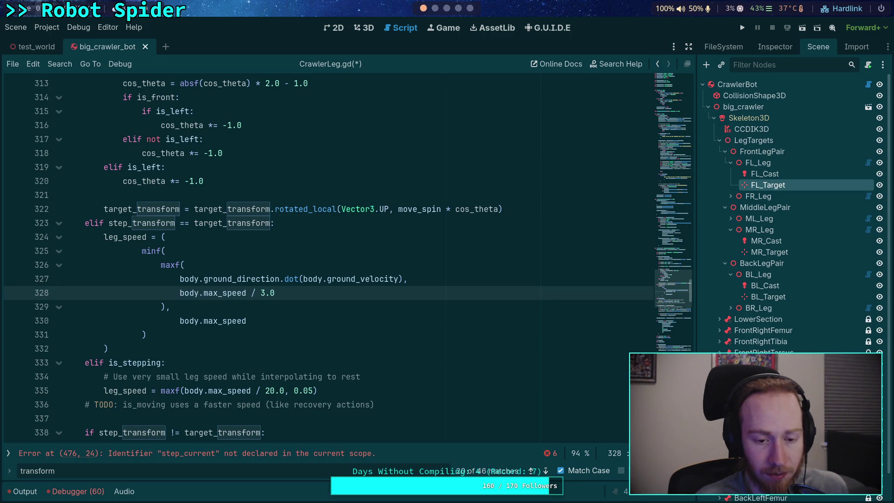
key("Down")
key("Down")
key("shift+Tab")
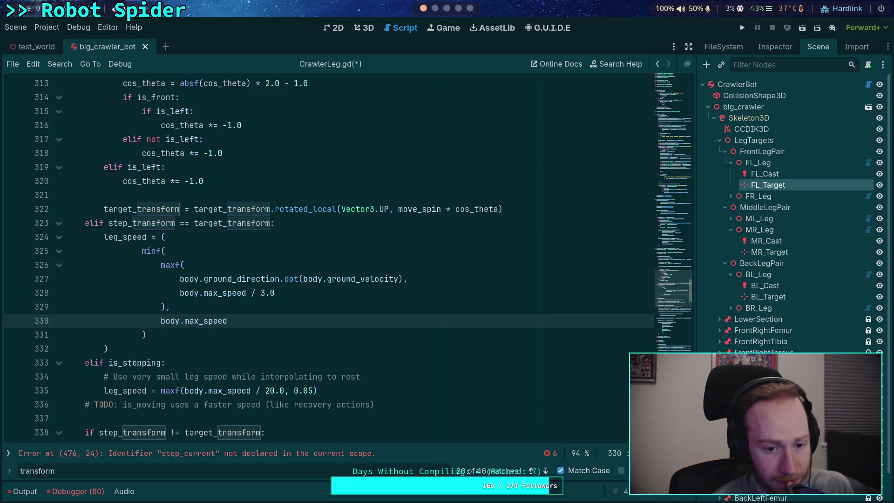
left_click(156, 237)
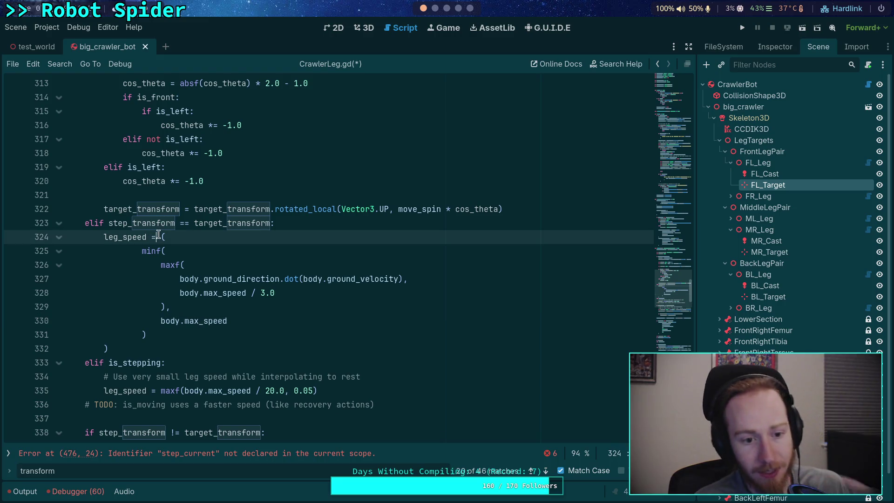
- Start a clampf call and move the ground velocity and max_speed bound lines up into it
type("clamp ")
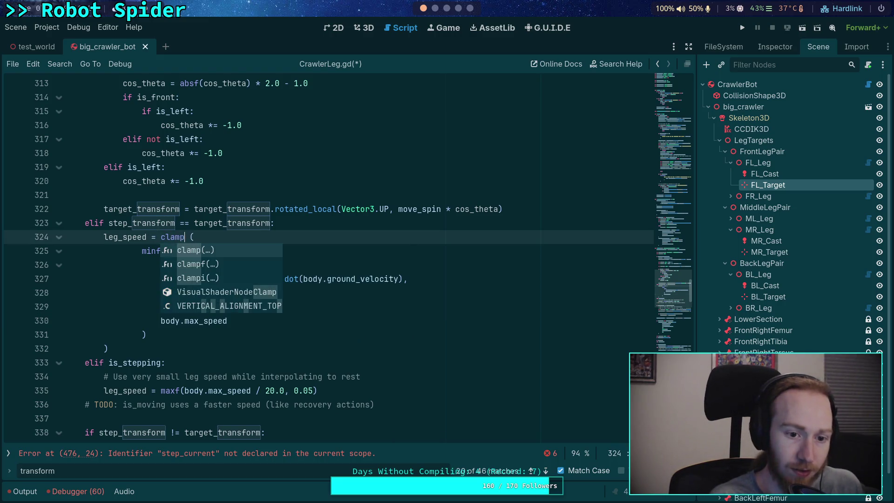
type("f")
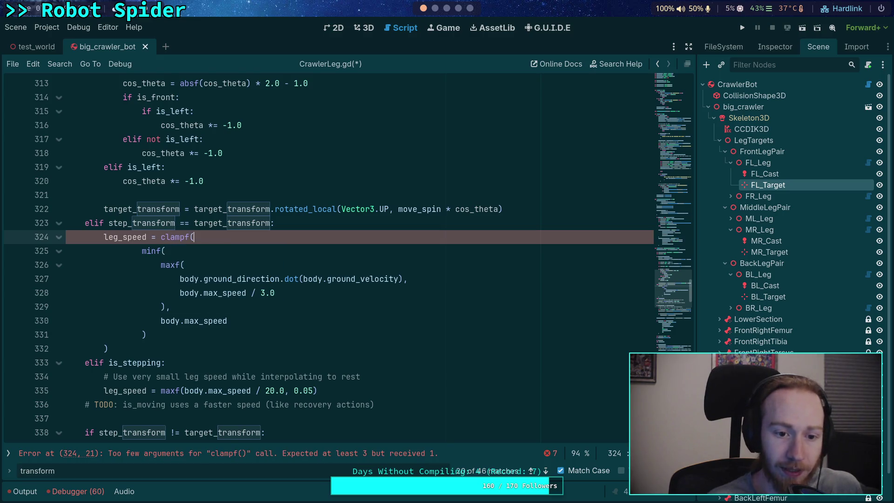
left_click(185, 265)
key("Down")
key("alt+Up")
key("alt+Up")
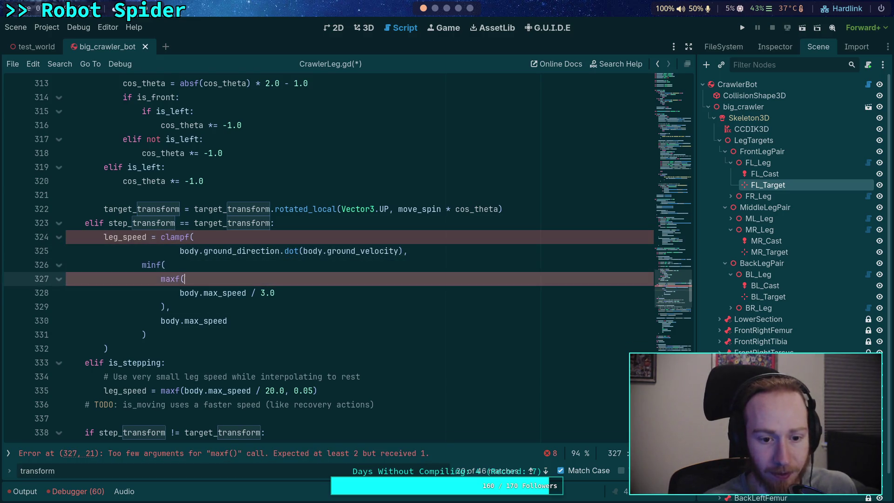
key("Down")
key("alt+Up")
key("alt+Up")
key("Down")
key("Down")
key("Down")
key("alt+Up")
key("alt+Up")
key("alt+Up")
- Add the comma and closing parenthesis, then delete the leftover minf/maxf block and extra parenthesis
left_click(194, 264)
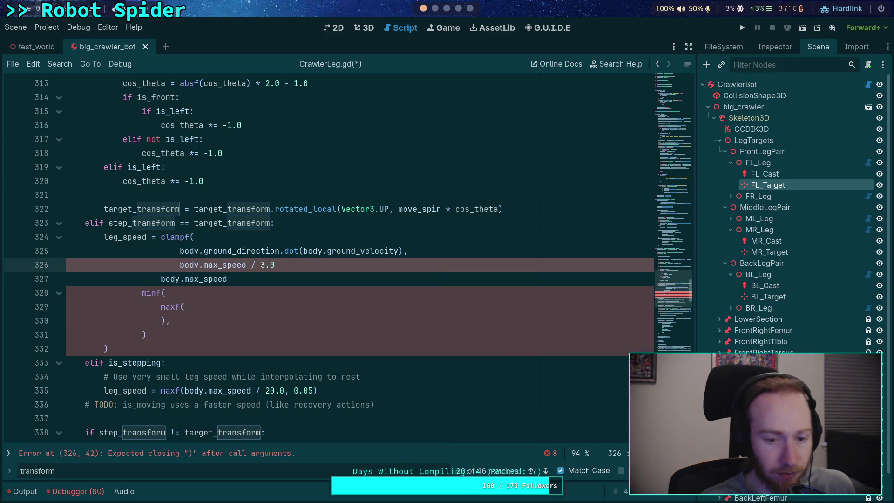
key("End")
type(",")
key("Down")
key("Down")
key("Up")
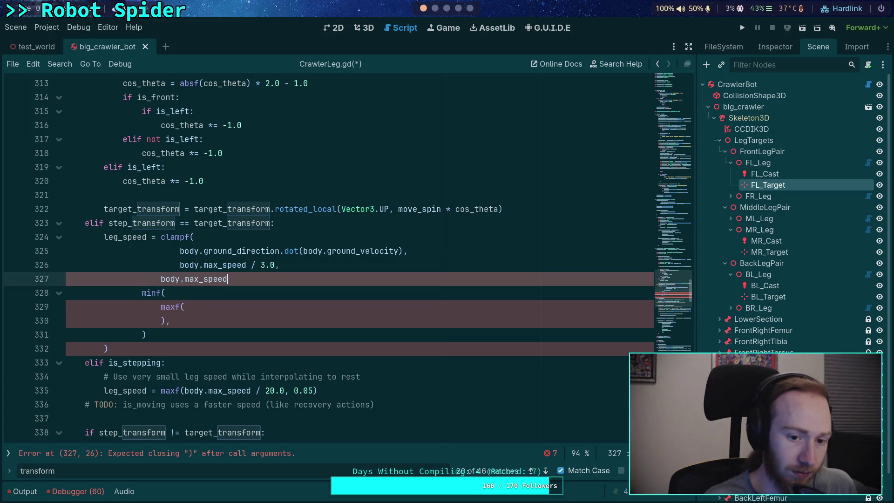
type(")")
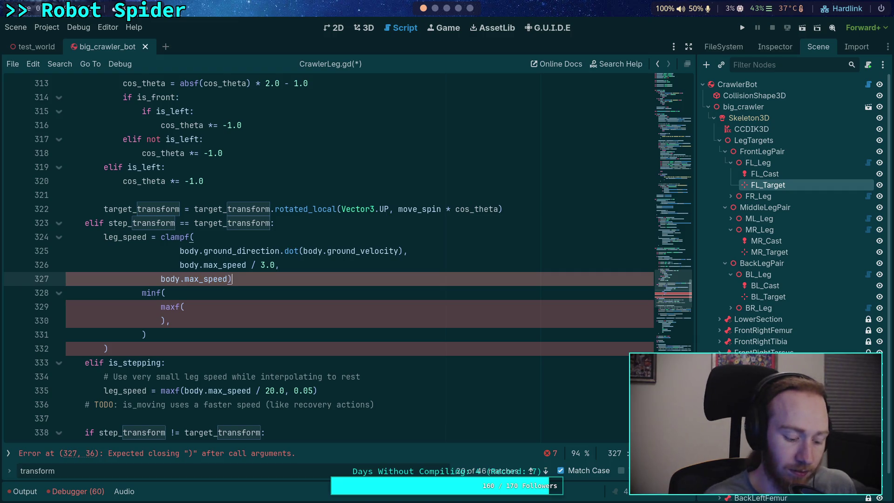
left_click(165, 292)
mouse_move(142, 293)
left_mouse_down()
mouse_move(184, 306)
mouse_move(142, 335)
left_mouse_up()
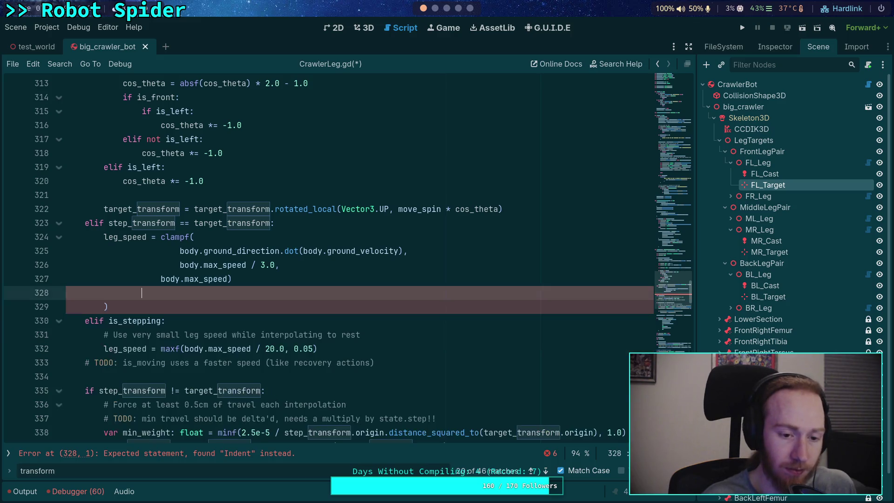
key("BackSpace")
key("ctrl+shift+k")
key("BackSpace")
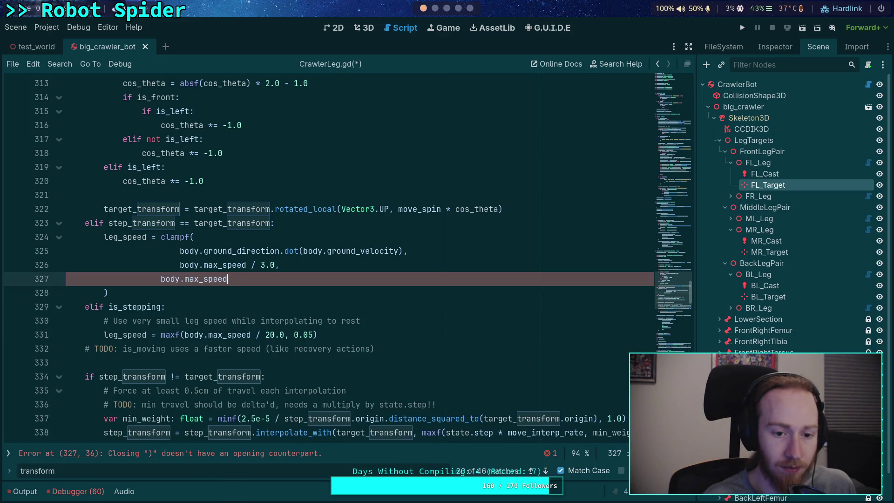
- Re-indent the three clampf arguments evenly on lines 325–327 and check the closing parenthesis
key("Up")
key("BackSpace")
key("BackSpace")
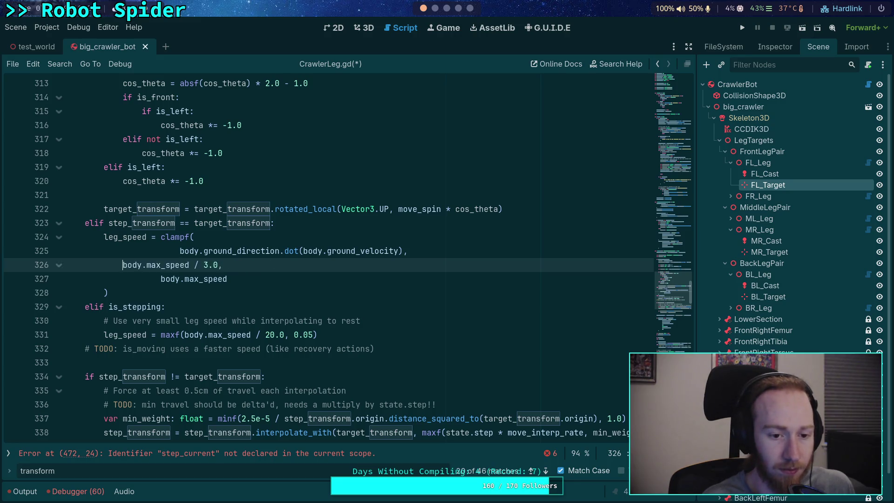
key("Up")
key("BackSpace")
key("BackSpace")
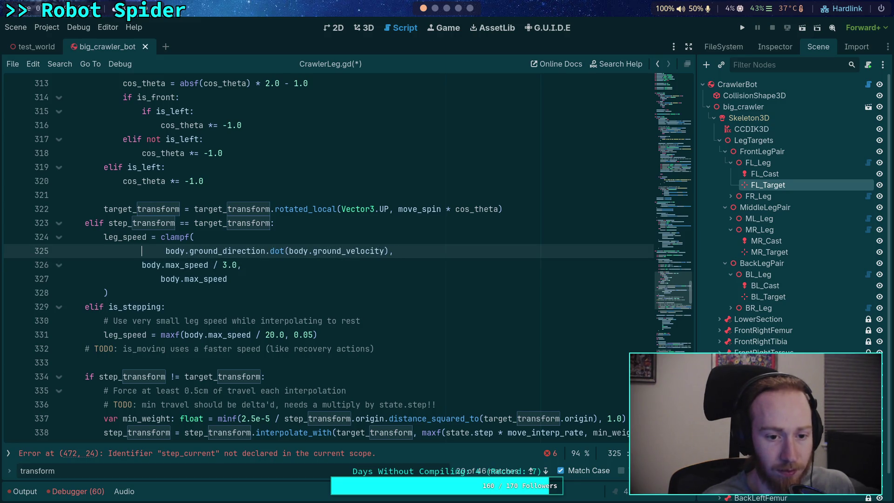
key("Down")
key("shift+Tab")
key("Down")
key("Down")
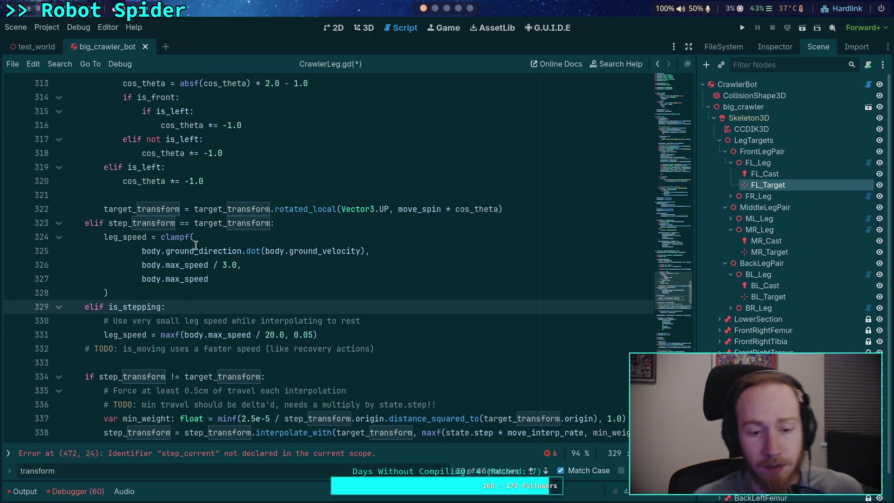
mouse_move(174, 238)
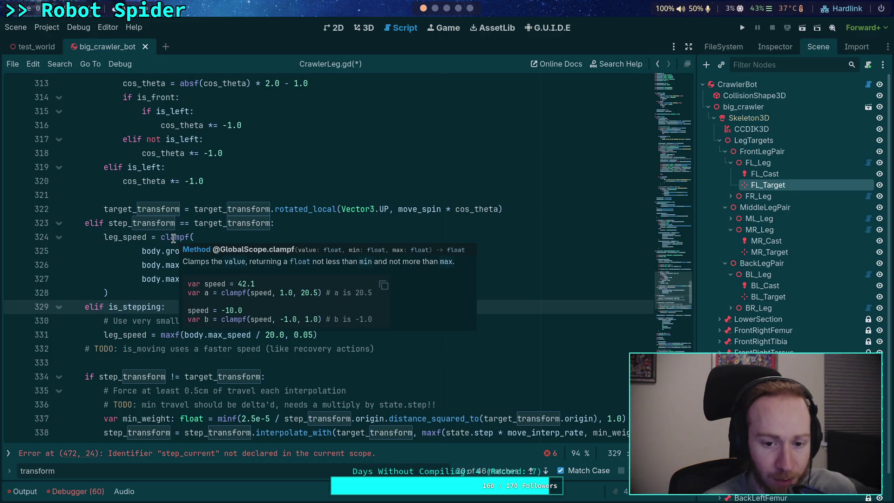
left_click(169, 285)
left_click(169, 291)
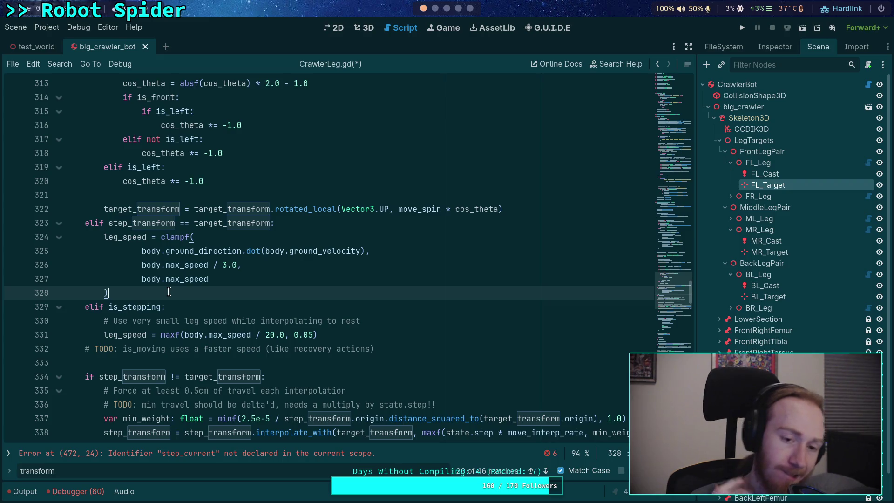
scroll(181, 278, "up", 3)
scroll(181, 278, "up", 2)
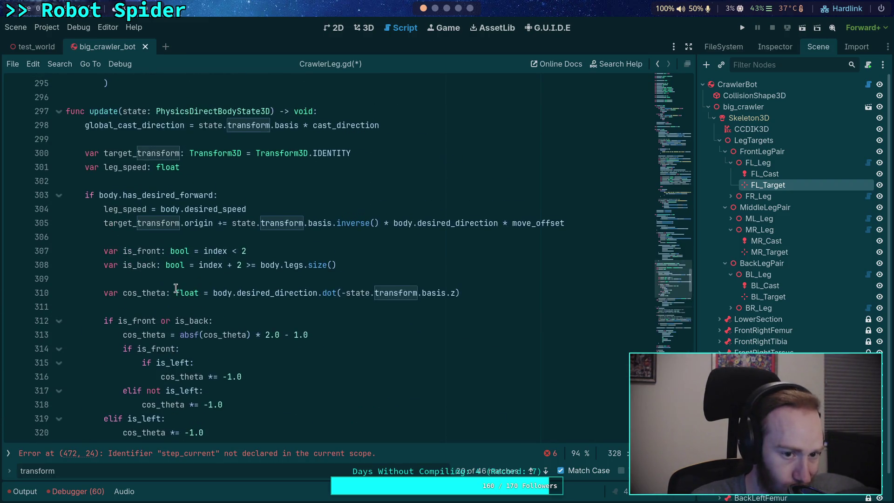
scroll(178, 285, "down", 1)
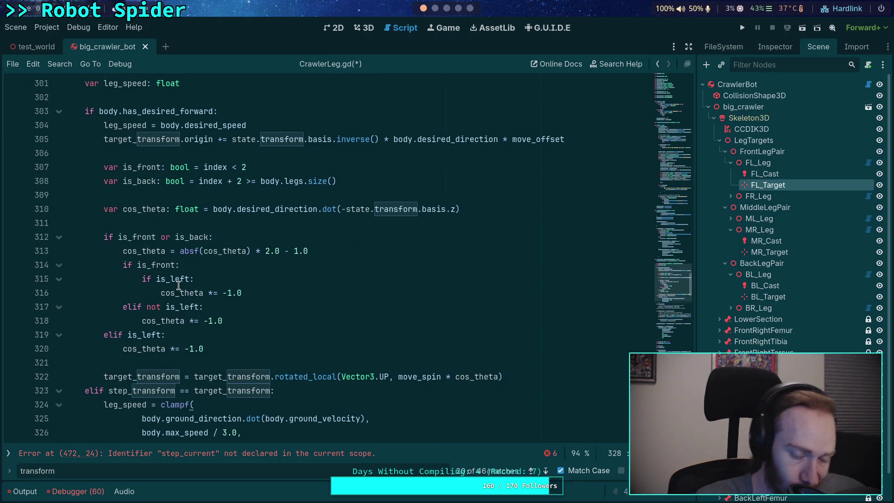
mouse_move(181, 272)
scroll(123, 266, "down", 1)
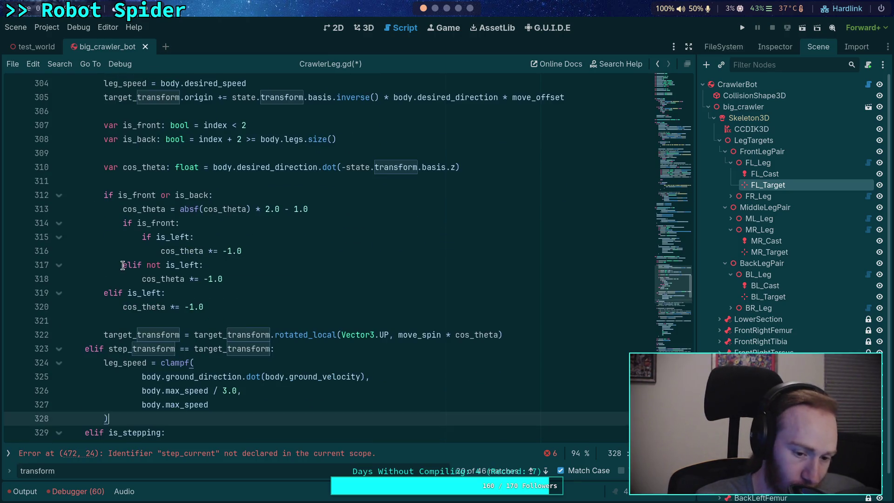
scroll(122, 266, "up", 1)
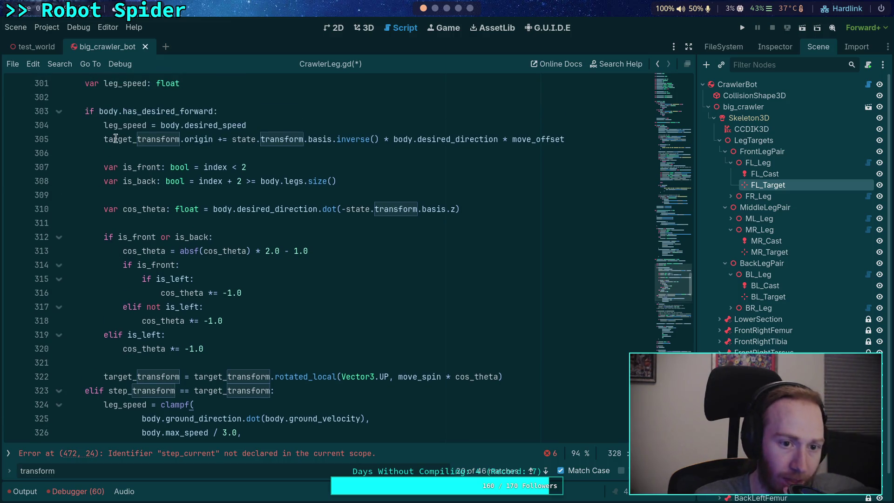
mouse_move(115, 140)
scroll(140, 307, "down", 2)
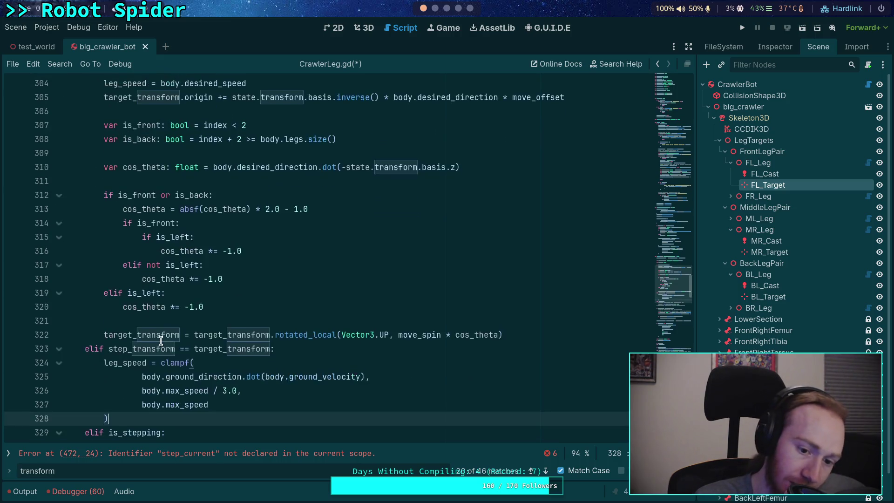
double_click(113, 310)
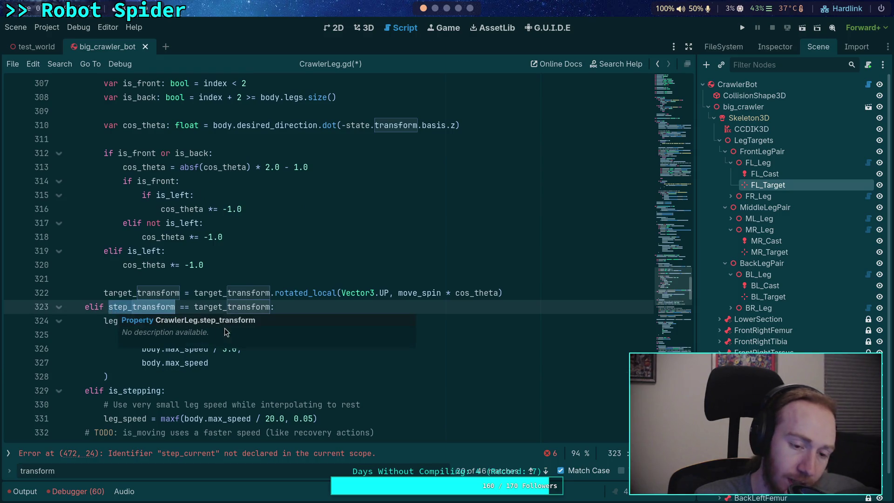
scroll(173, 265, "up", 2)
scroll(173, 265, "up", 1)
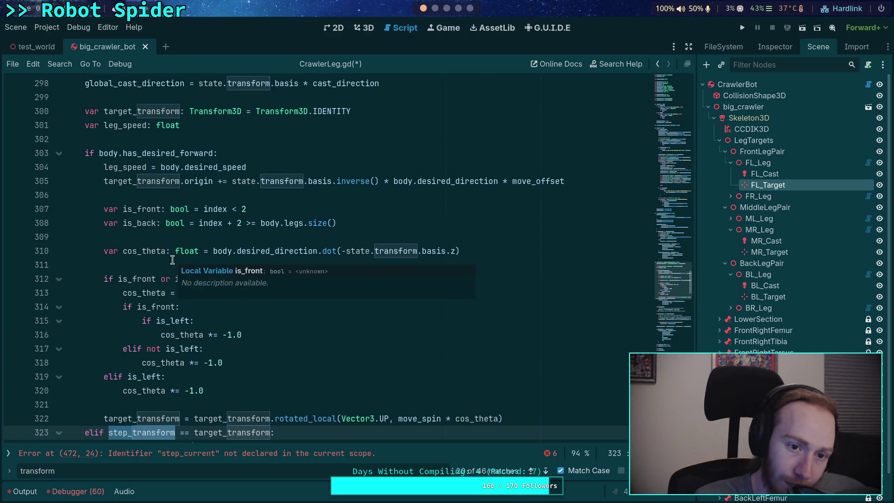
scroll(173, 260, "down", 2)
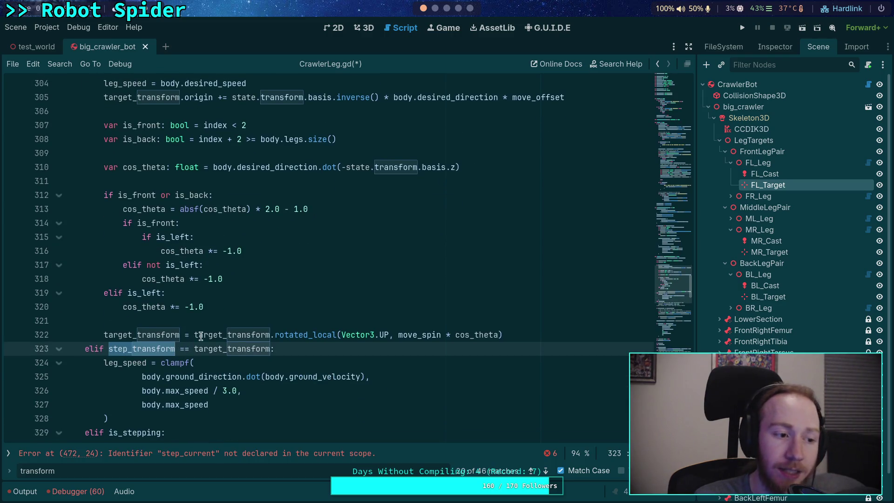
double_click(241, 348)
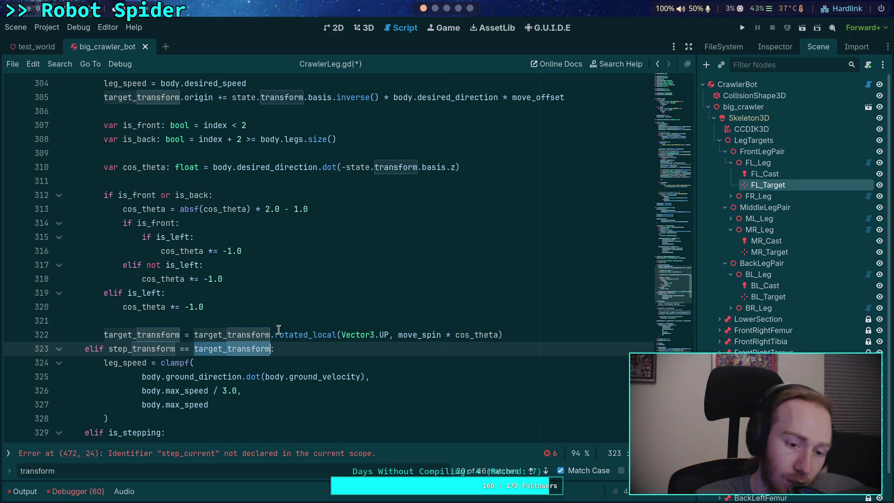
mouse_move(280, 332)
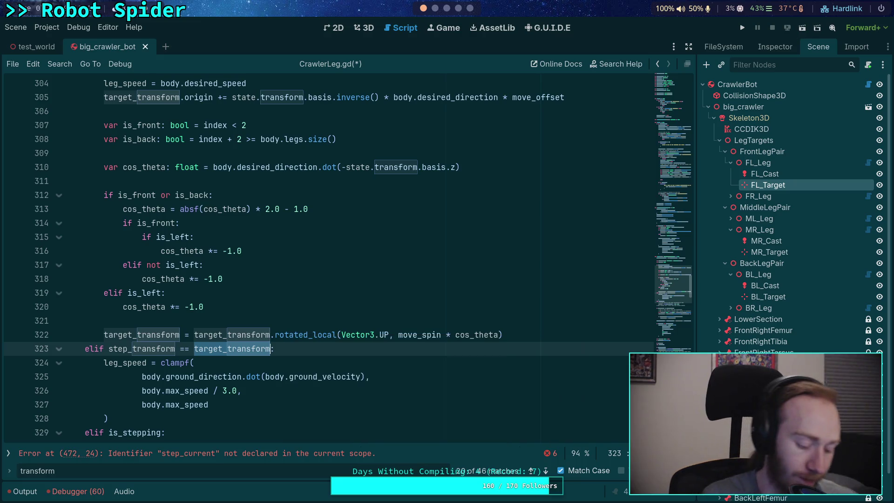
- Replace target_transform on line 323 with Transform3D.IDENTITY, correcting the typo until the error clears
type("Transform")
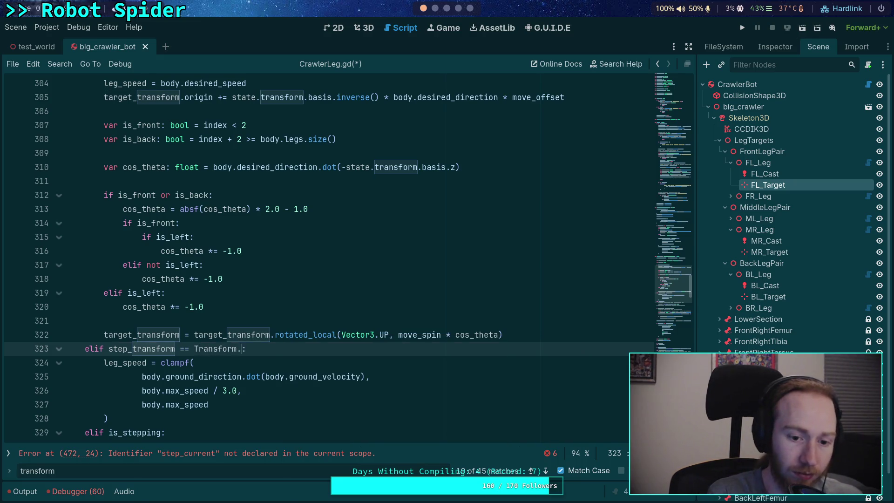
key("BackSpace")
type("3D.IDENTITY")
key("BackSpace")
type("Y")
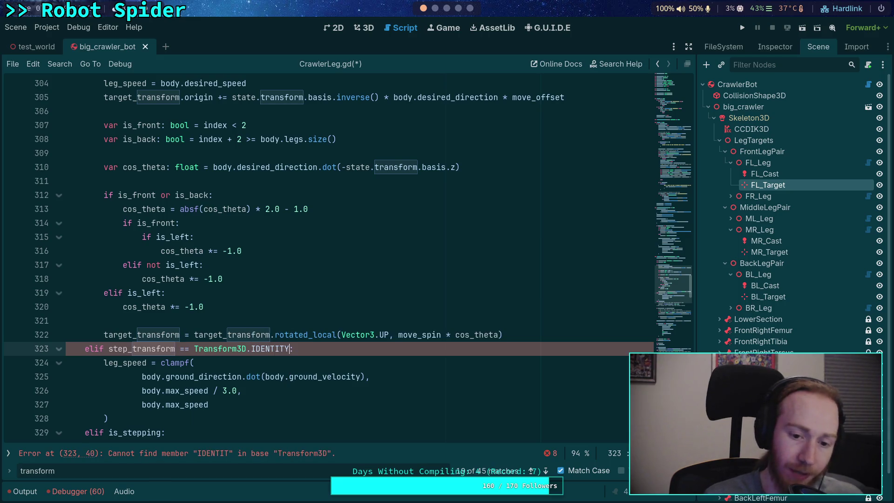
left_click(278, 432)
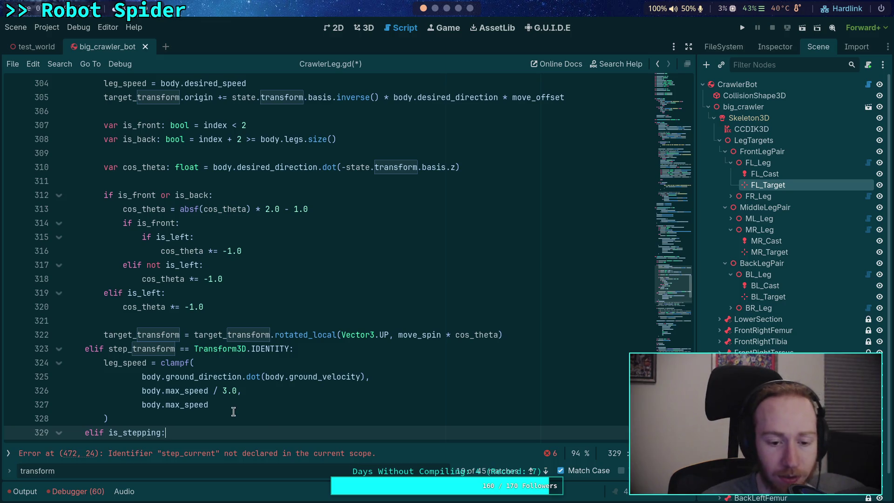
scroll(233, 412, "down", 2)
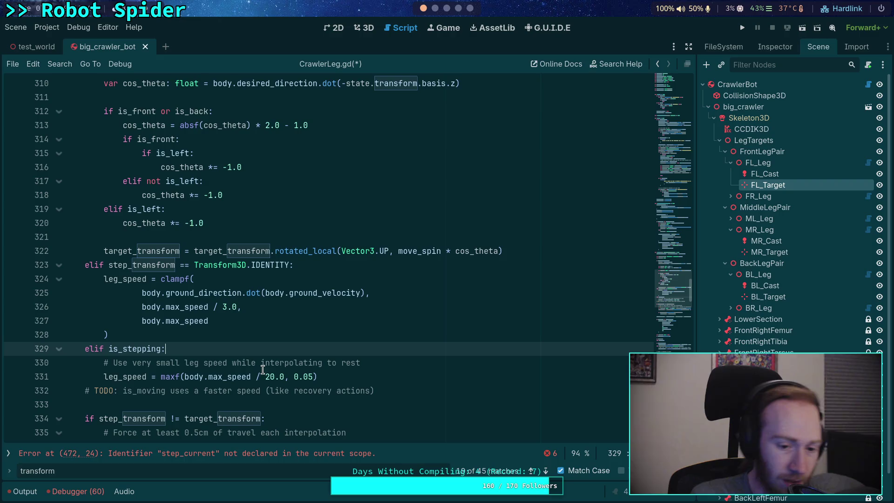
- Insert the comment '# At rest, use ground speed' on a new line after line 323
scroll(321, 376, "up", 2)
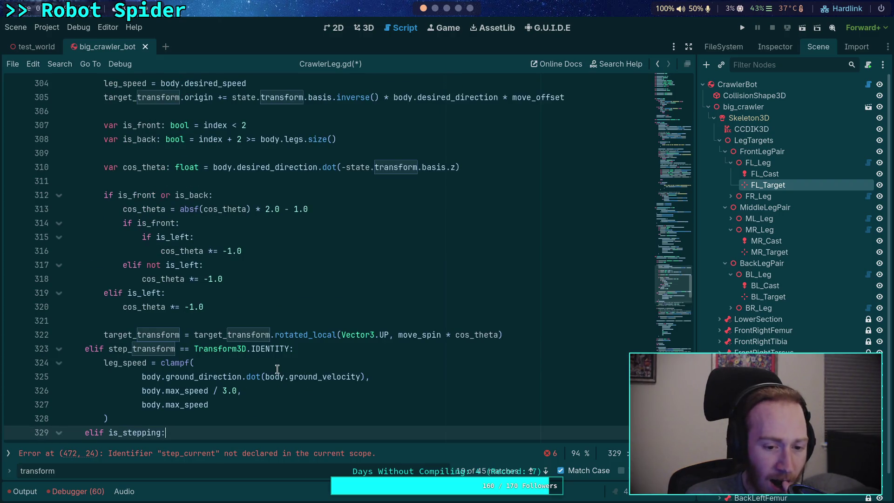
scroll(278, 369, "up", 2)
scroll(256, 372, "down", 4)
scroll(239, 379, "up", 2)
double_click(170, 348)
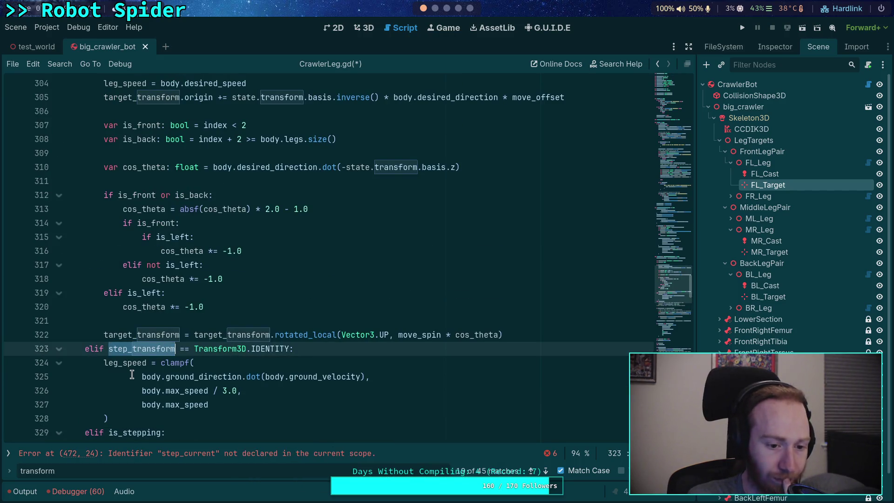
scroll(132, 375, "down", 2)
left_click(326, 268)
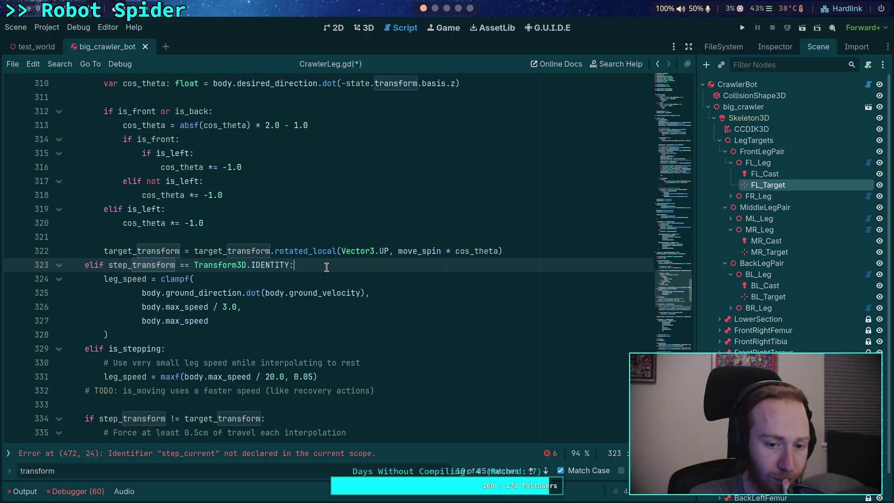
key("Return")
type("# At rest ")
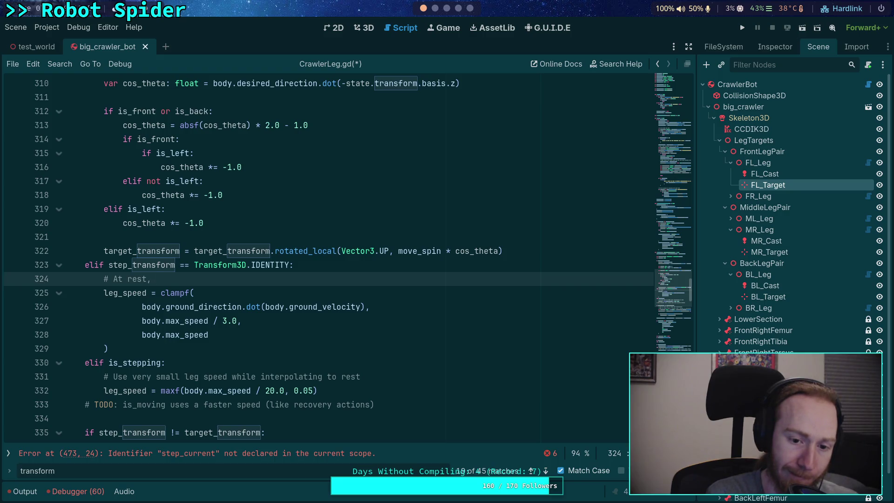
type(" useground speed")
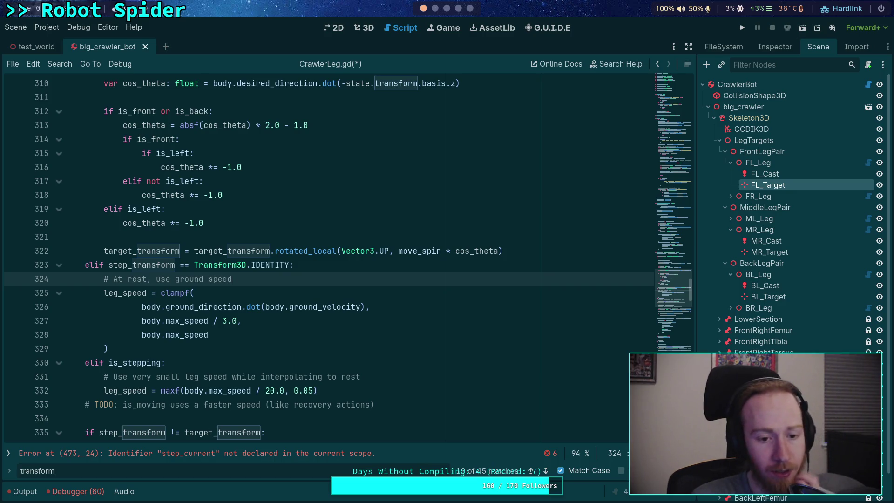
left_click(275, 338)
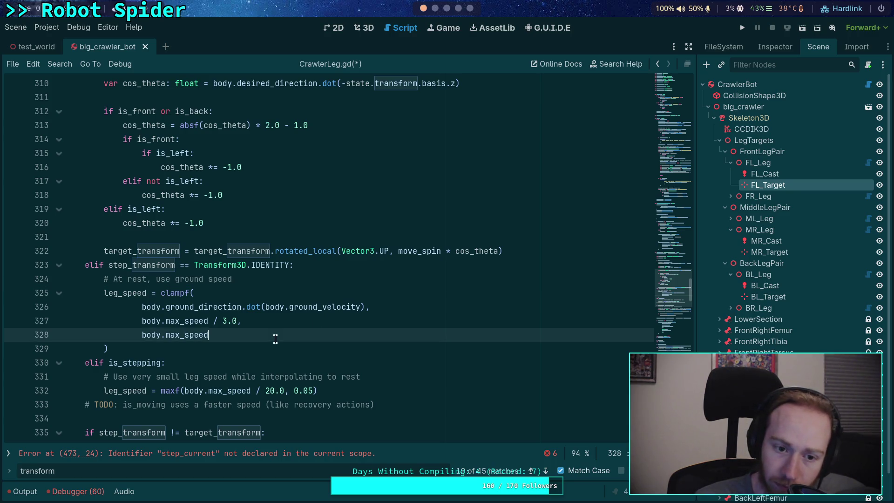
scroll(275, 338, "up", 4)
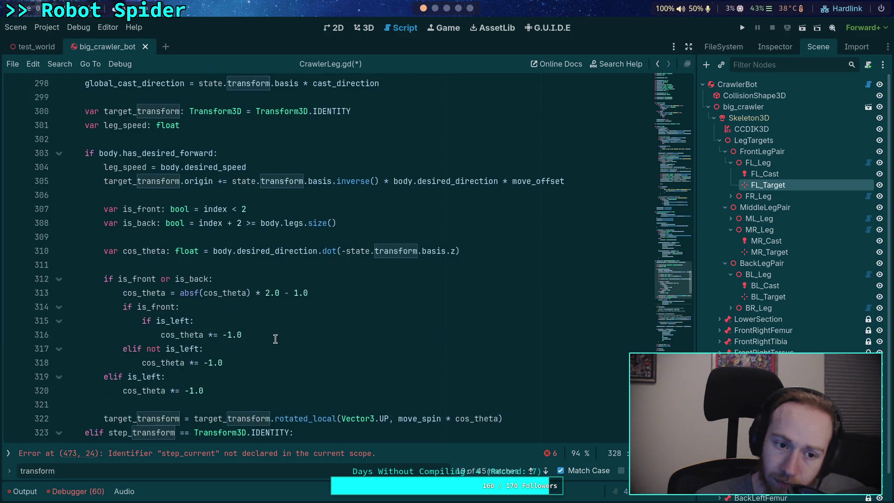
scroll(275, 338, "down", 3)
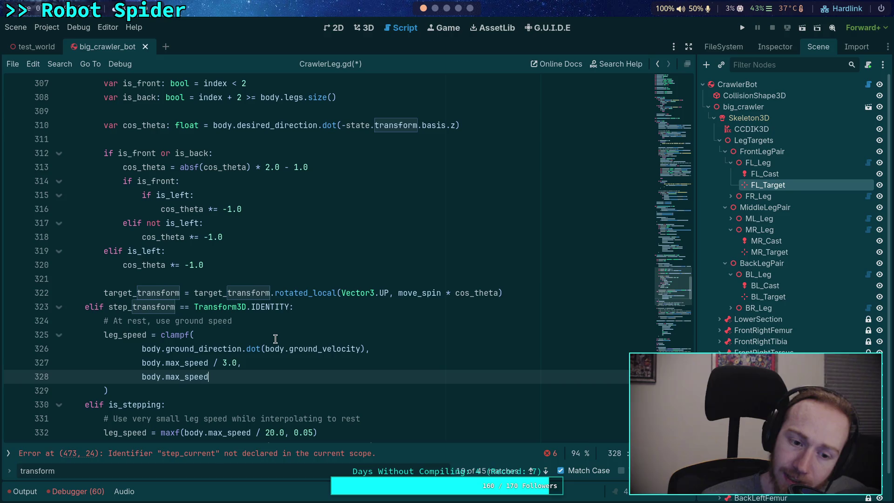
scroll(275, 338, "down", 2)
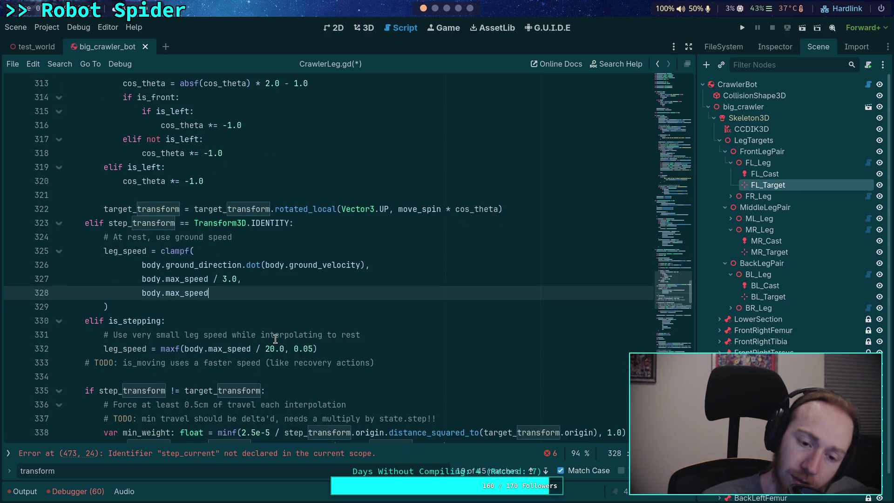
scroll(275, 339, "down", 8)
scroll(275, 338, "down", 3)
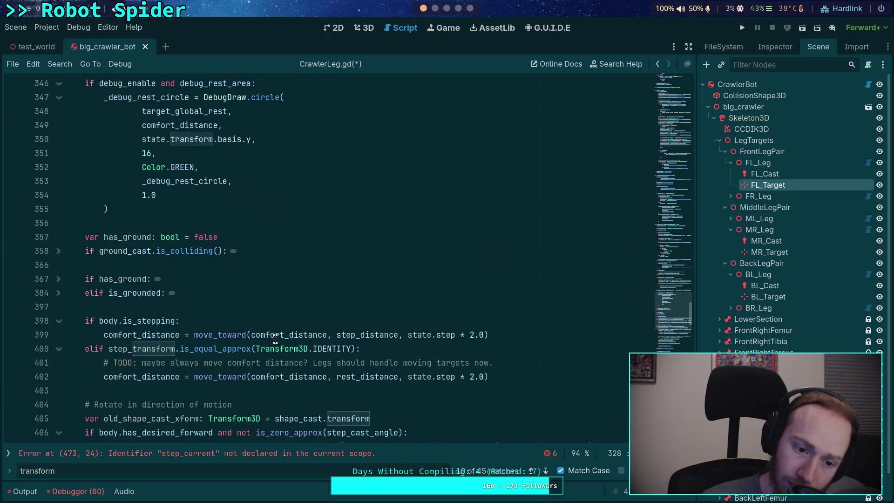
scroll(275, 339, "down", 6)
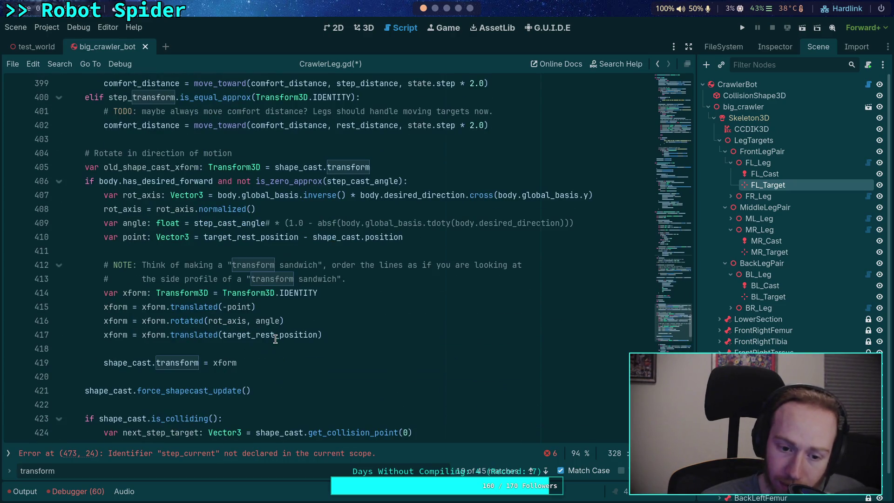
scroll(275, 338, "down", 3)
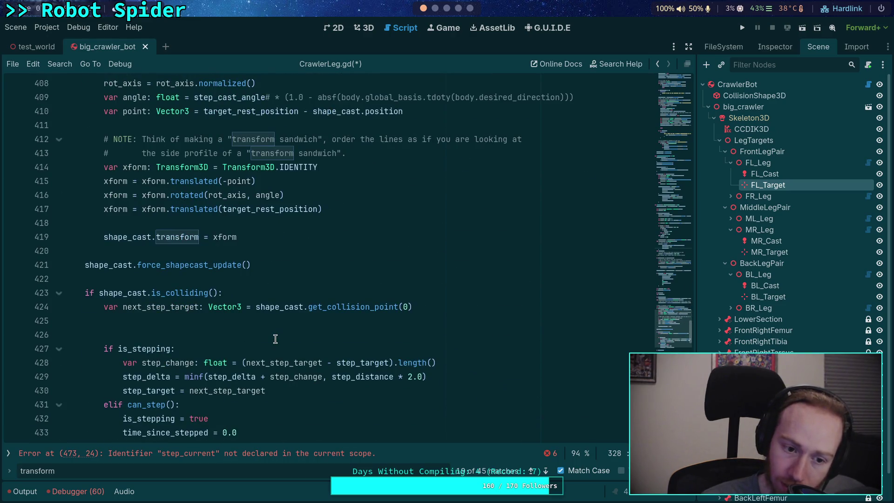
scroll(275, 338, "down", 6)
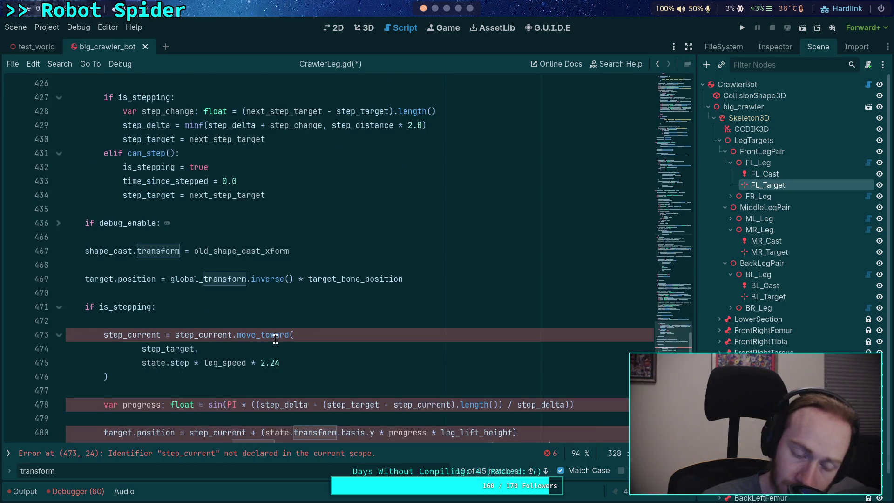